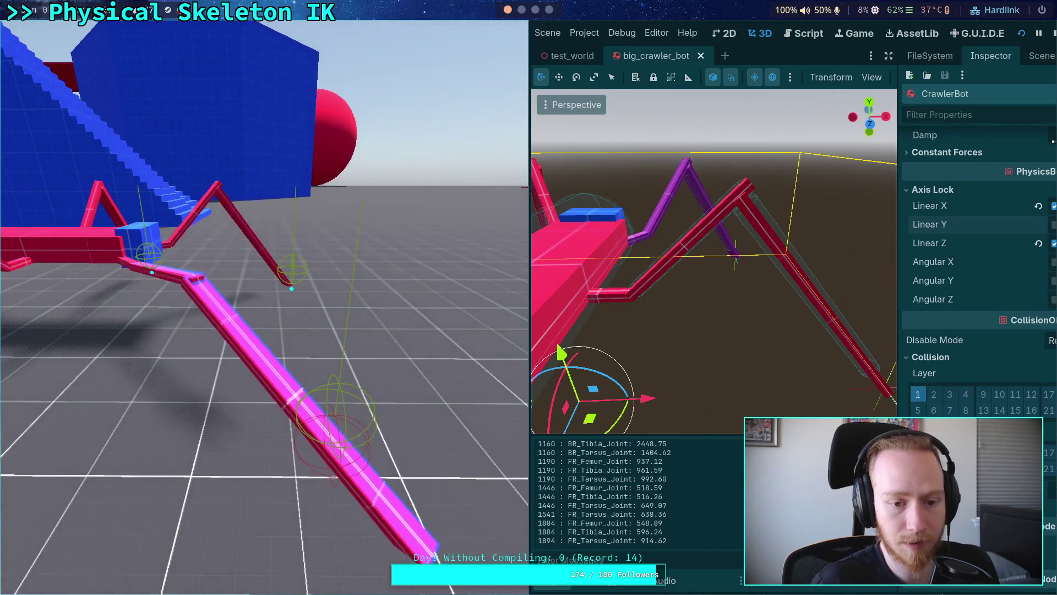
Step: Stop the game and enable the Z angular motor on FR_Femur_Joint
click(1055, 33)
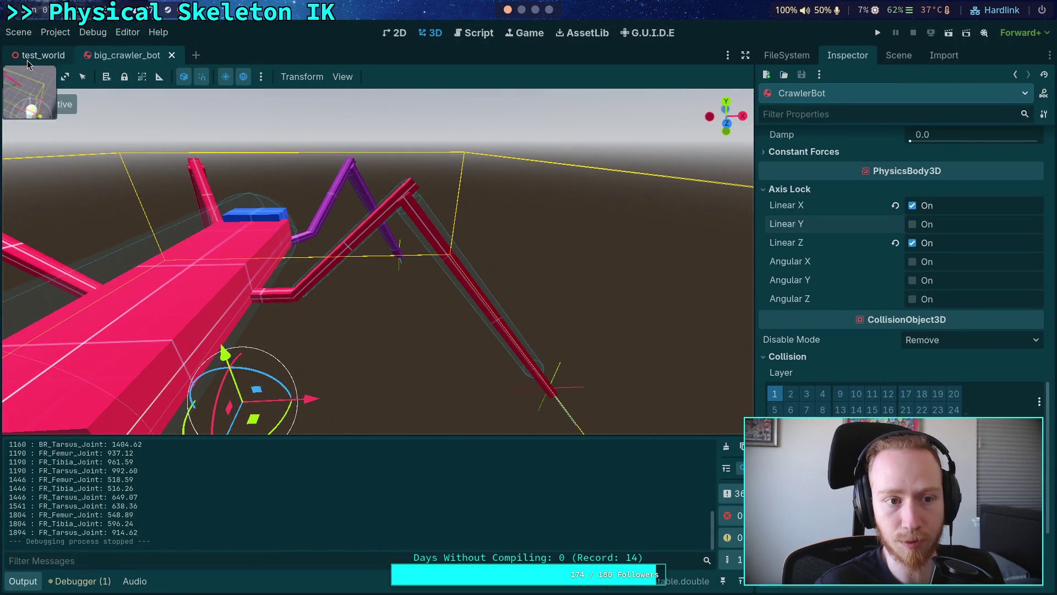
click(898, 55)
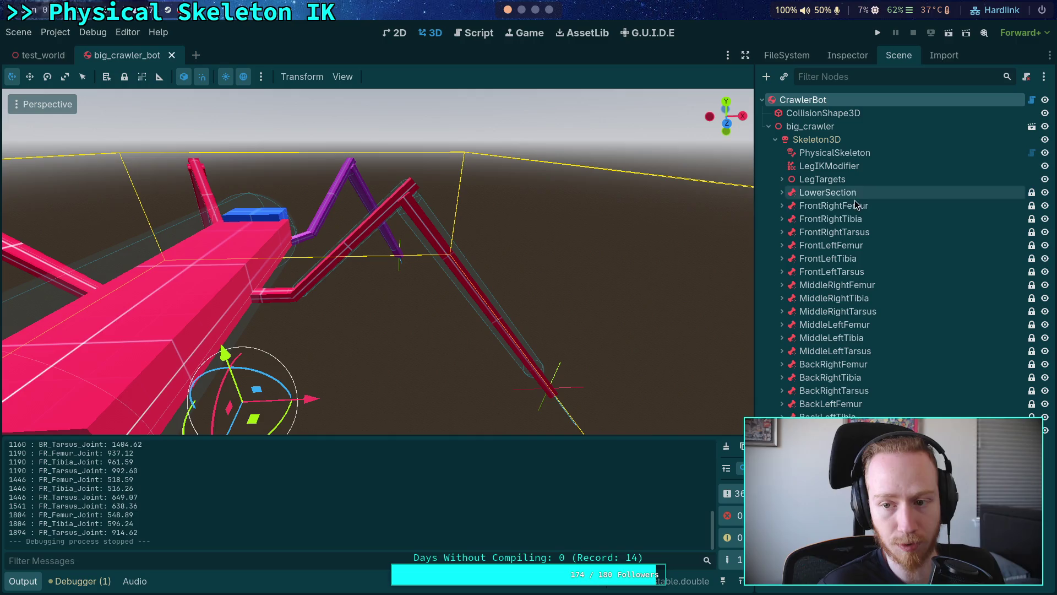
click(824, 247)
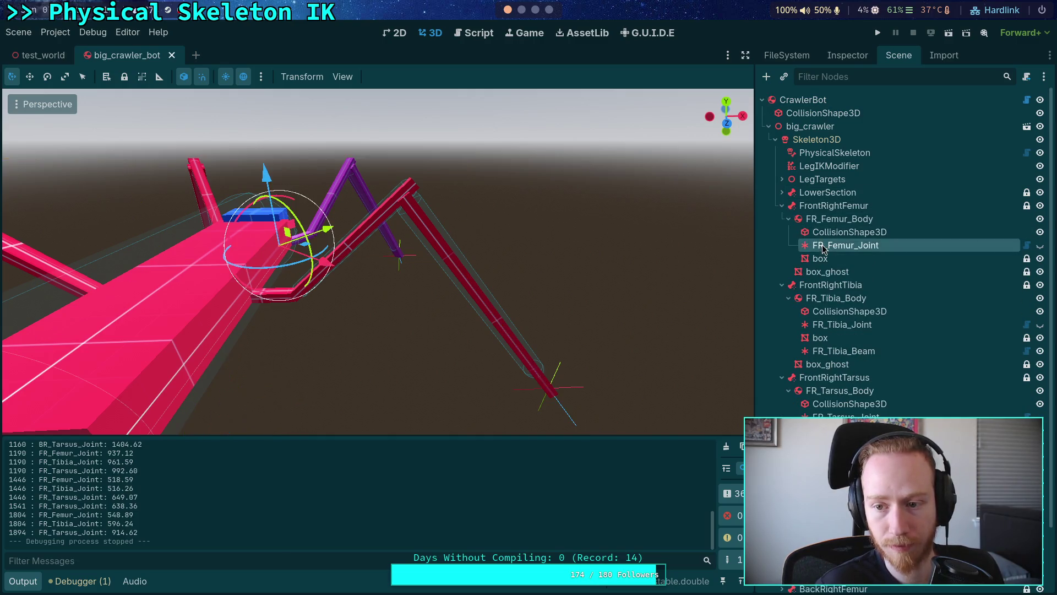
click(846, 59)
click(916, 357)
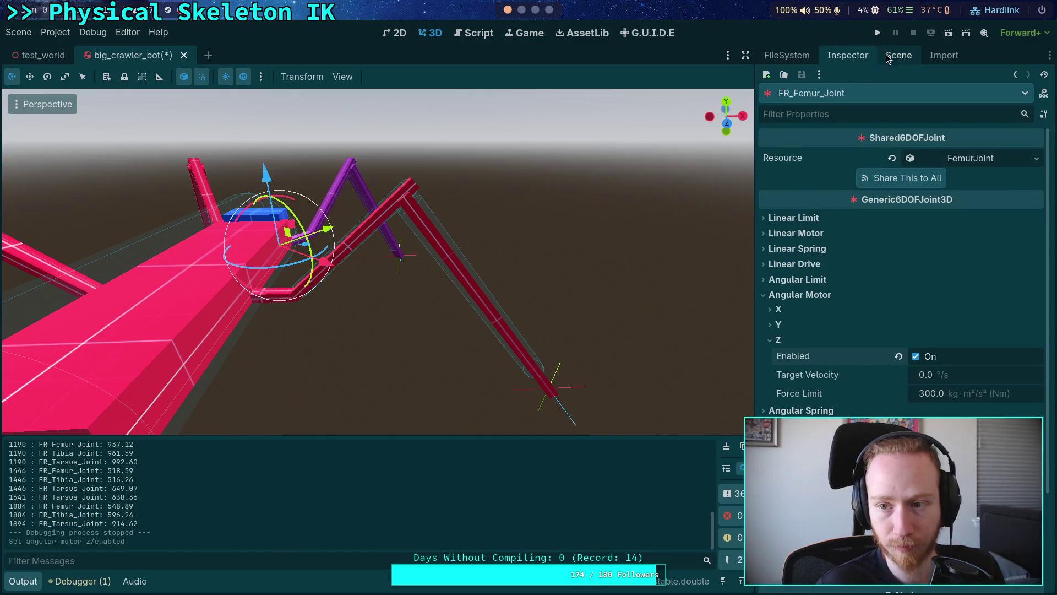
Step: Enable the X angular motors on FR_Tibia_Joint and FR_Tarsus_Joint, then run the game
click(899, 55)
click(842, 324)
click(845, 58)
click(916, 326)
click(899, 55)
click(865, 285)
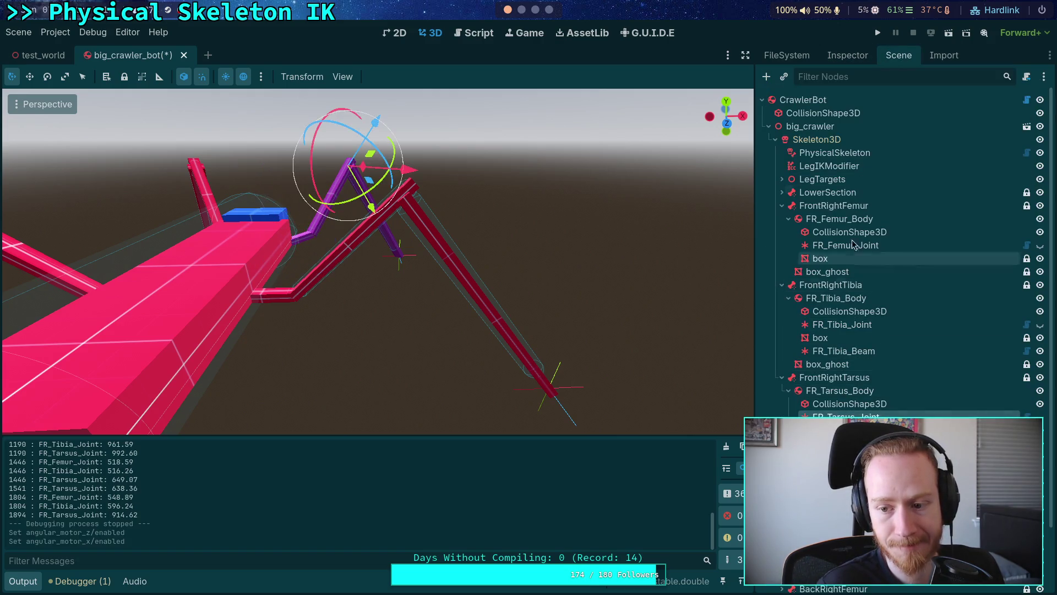
click(862, 57)
click(915, 326)
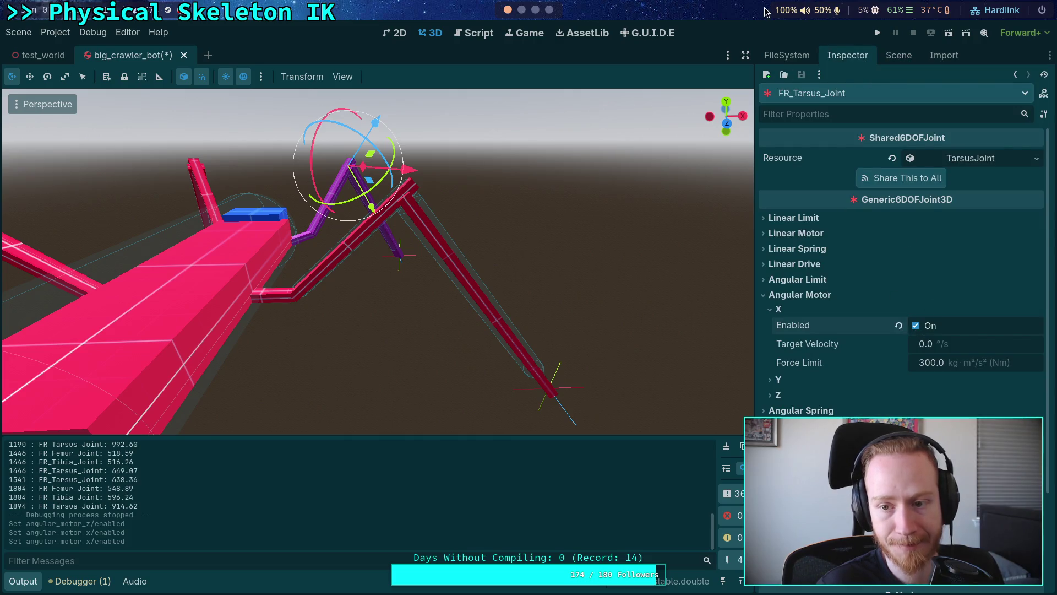
click(878, 33)
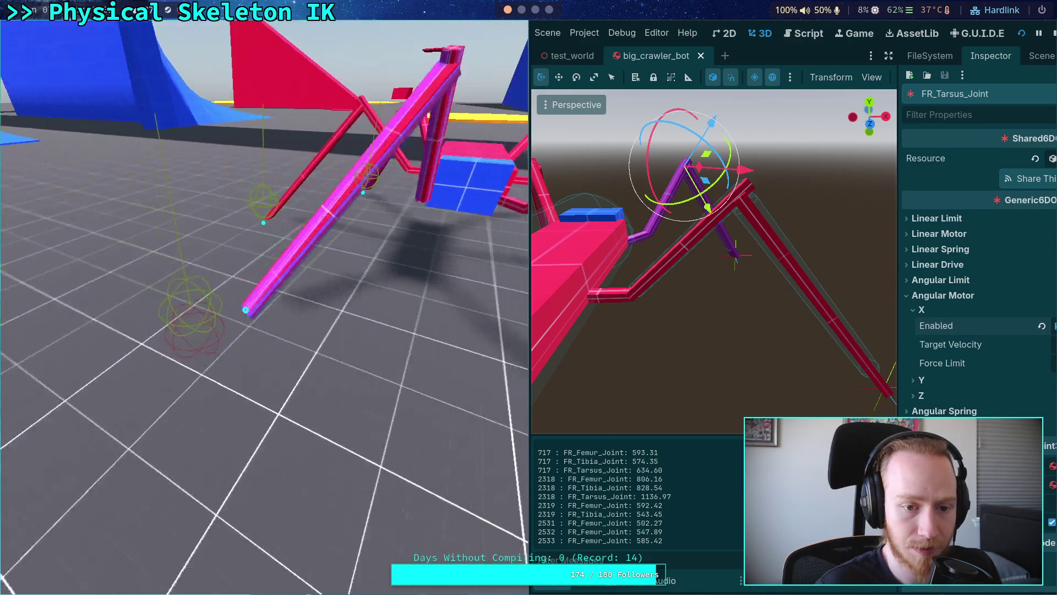
Step: Step the crawler simulation four ticks, swing the camera over the spider, then stop the game
key(period)
key(period)
key(period)
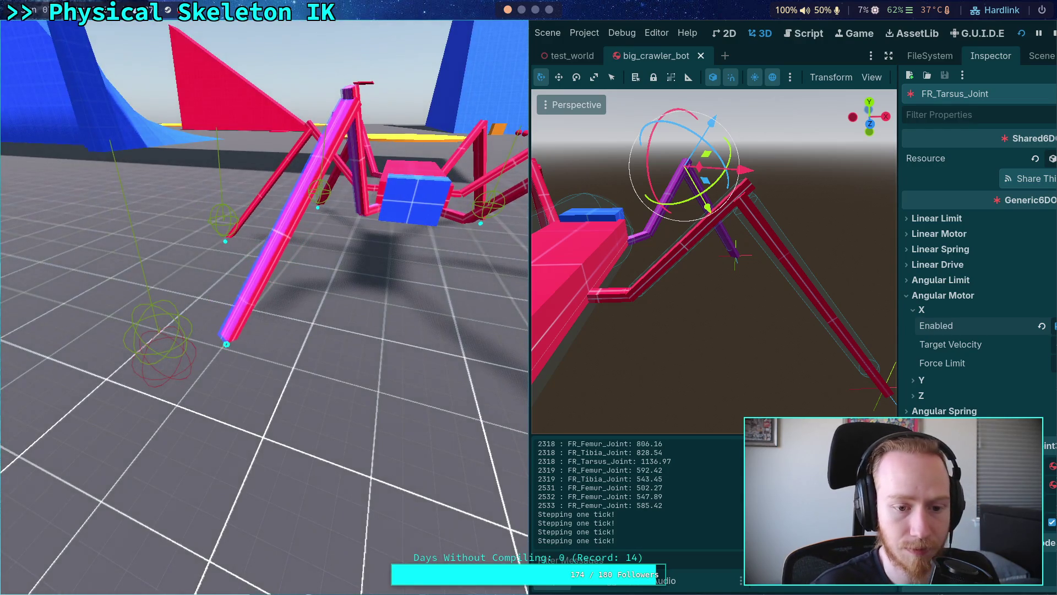
key(period)
key(period)
key(period)
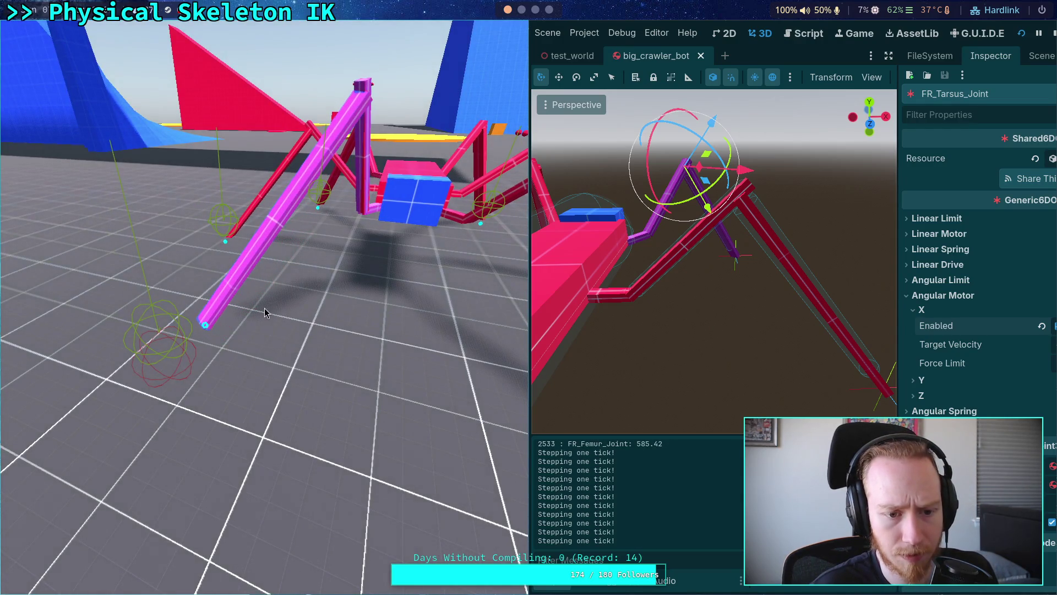
key(period)
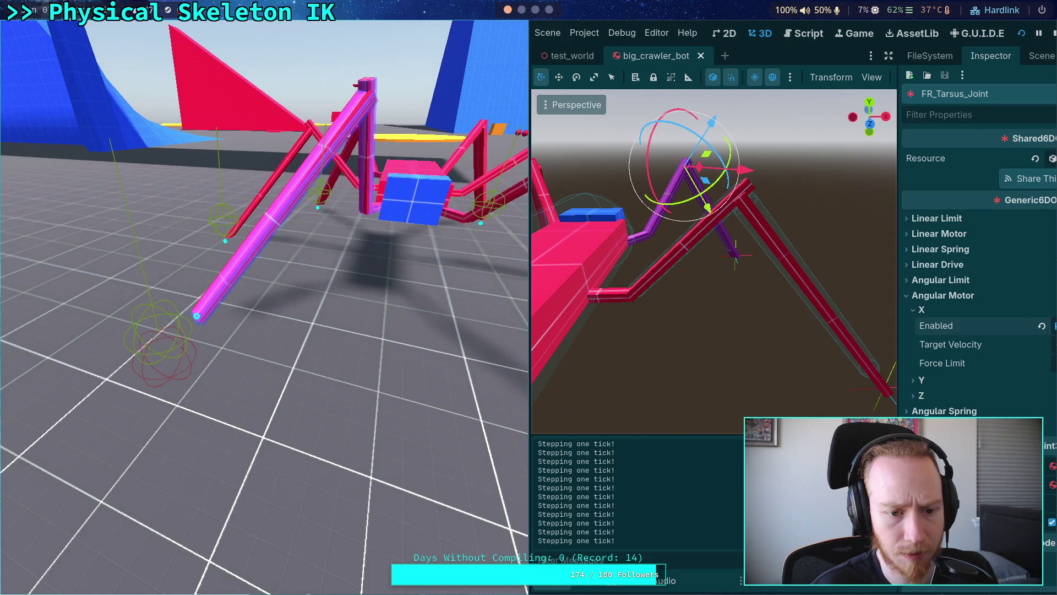
key(period)
key(period)
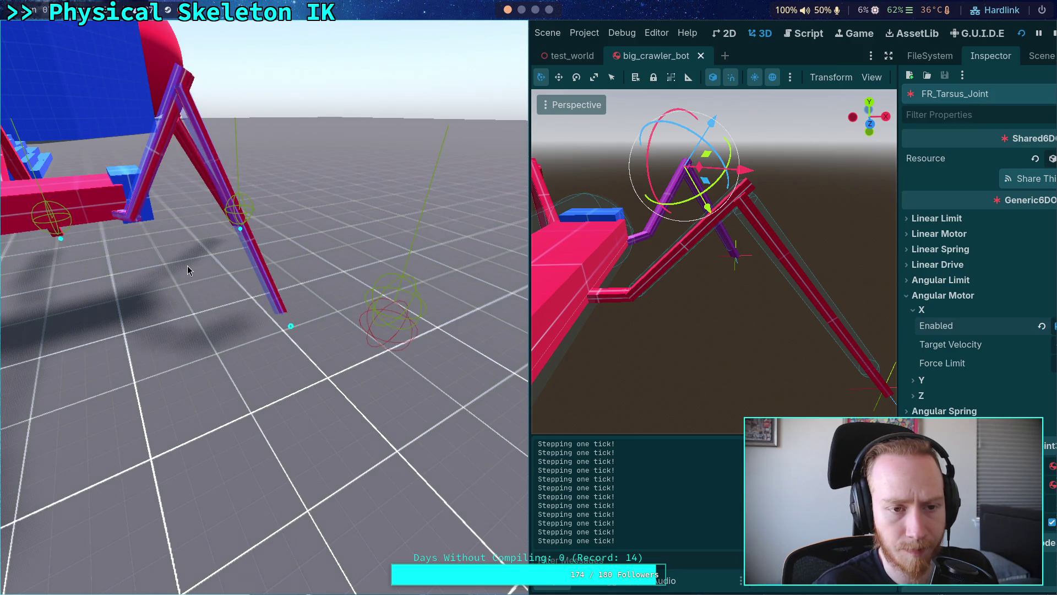
click(170, 194)
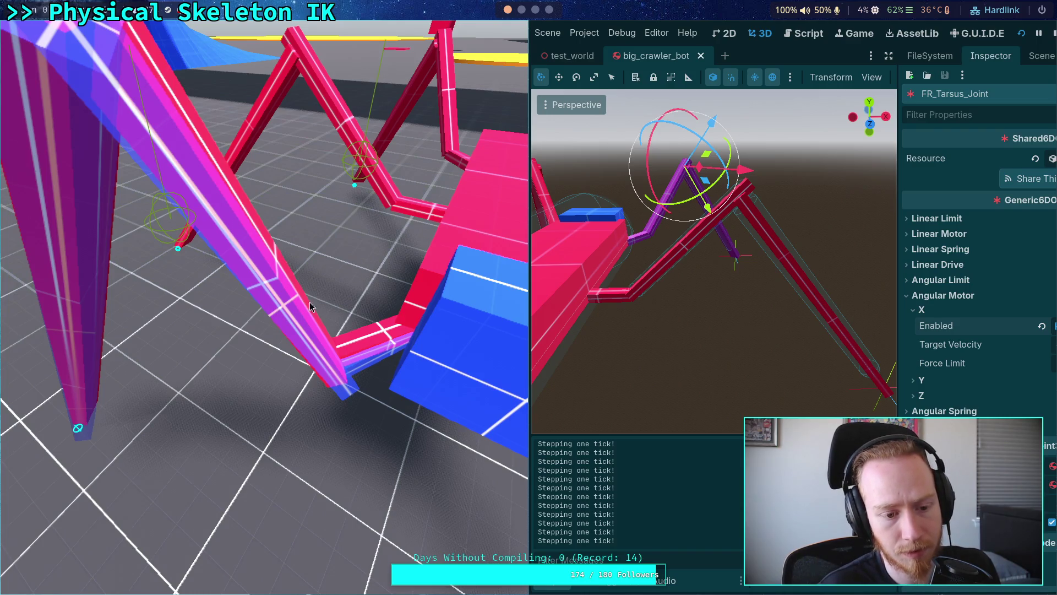
click(1053, 35)
Step: In physical_skeleton.gd, comment out set_bone_pose and delete the old commented bone_position line
click(489, 33)
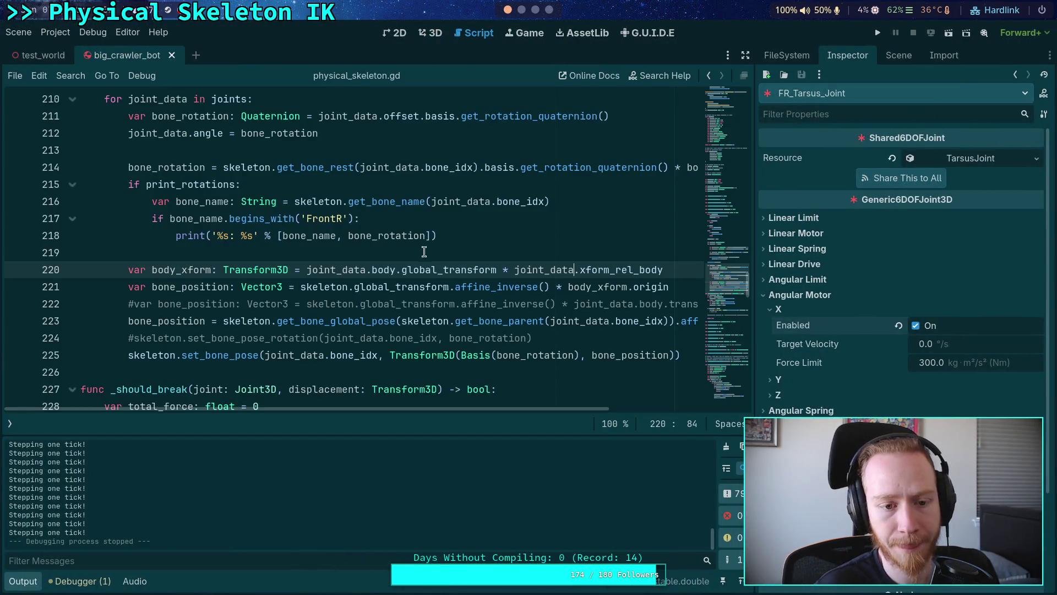
key(Up)
key(Up)
key(Up)
click(130, 303)
key(ctrl+k)
key(Up)
key(alt+Down)
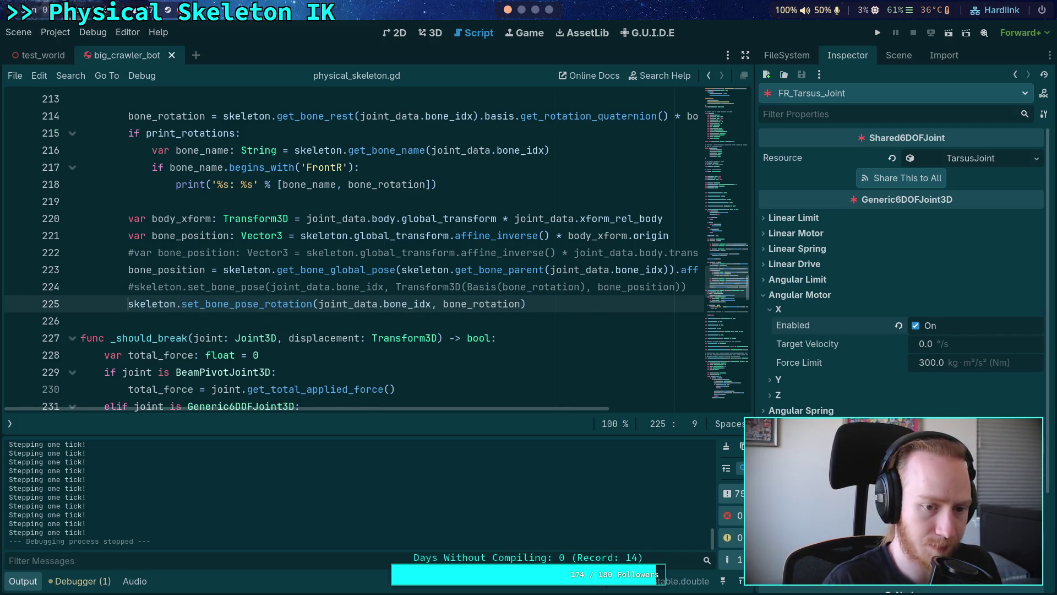
key(ctrl+shift+Return)
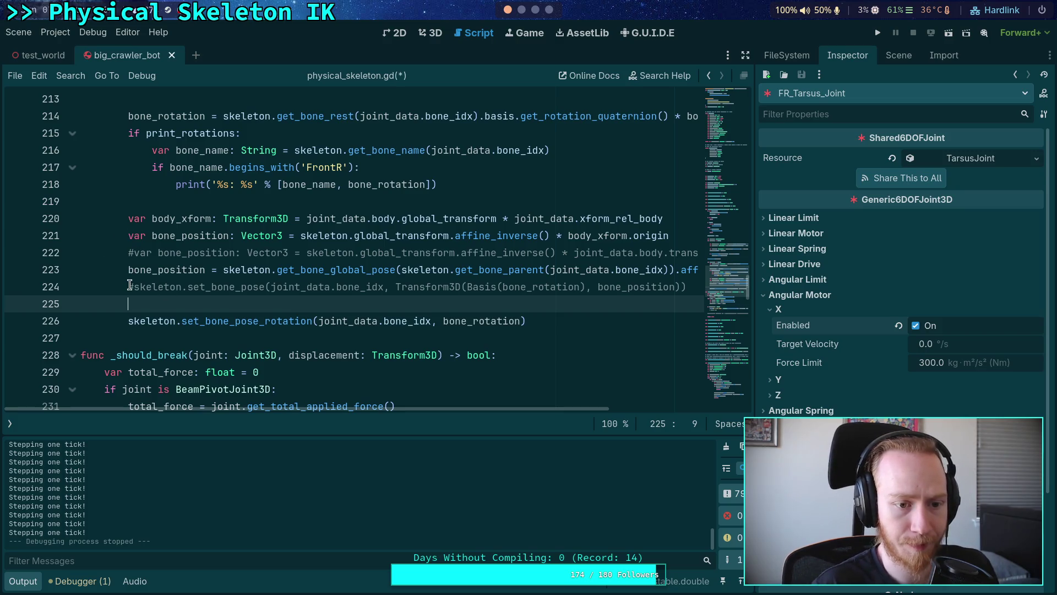
click(135, 284)
key(BackSpace)
drag(128, 270, 130, 252)
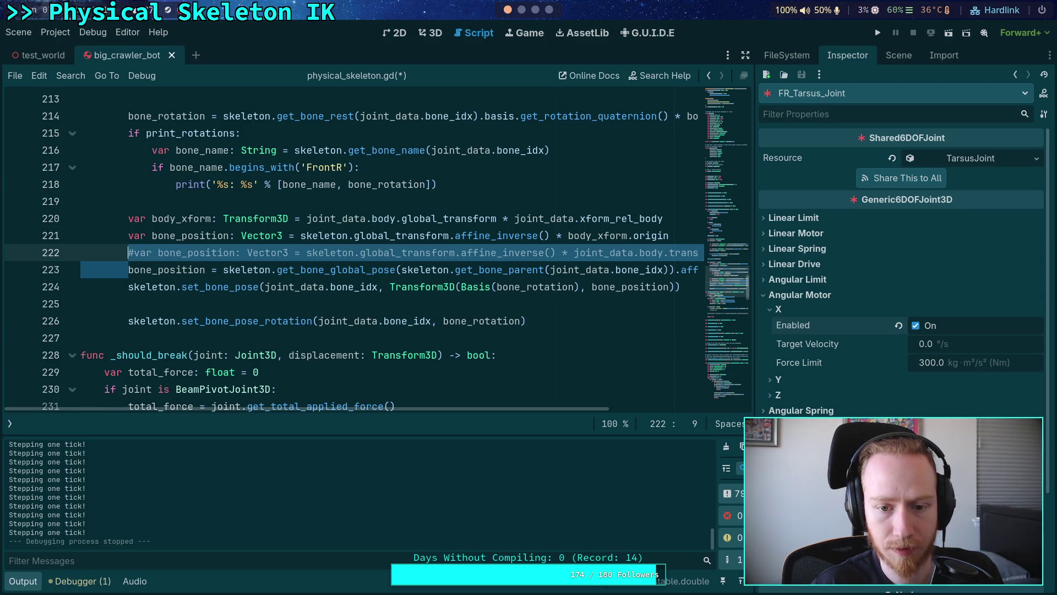
key(BackSpace)
Step: Wrap the bone-position teleport lines in triple quotes, save the script and relaunch the game
click(155, 207)
key(Return)
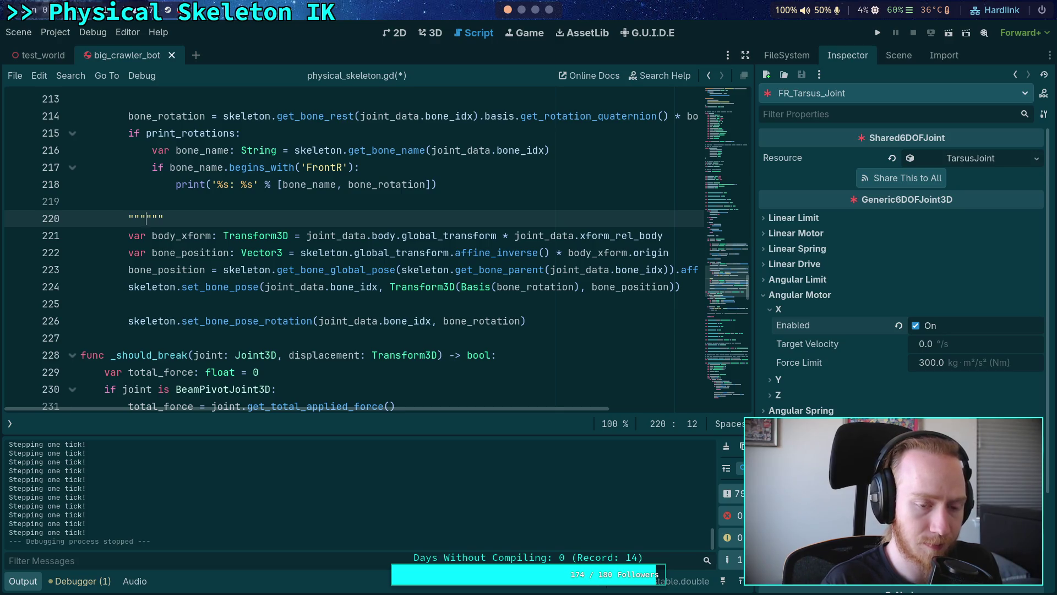
key(Return)
key(alt+Down)
key(alt+Down)
key(alt+Down)
key(ctrl+s)
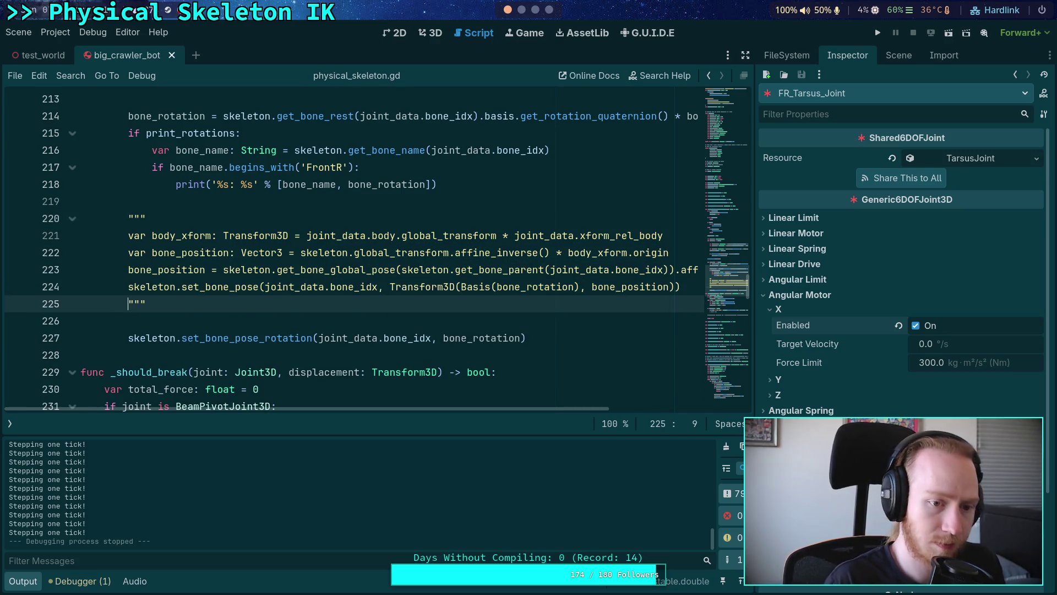
click(879, 33)
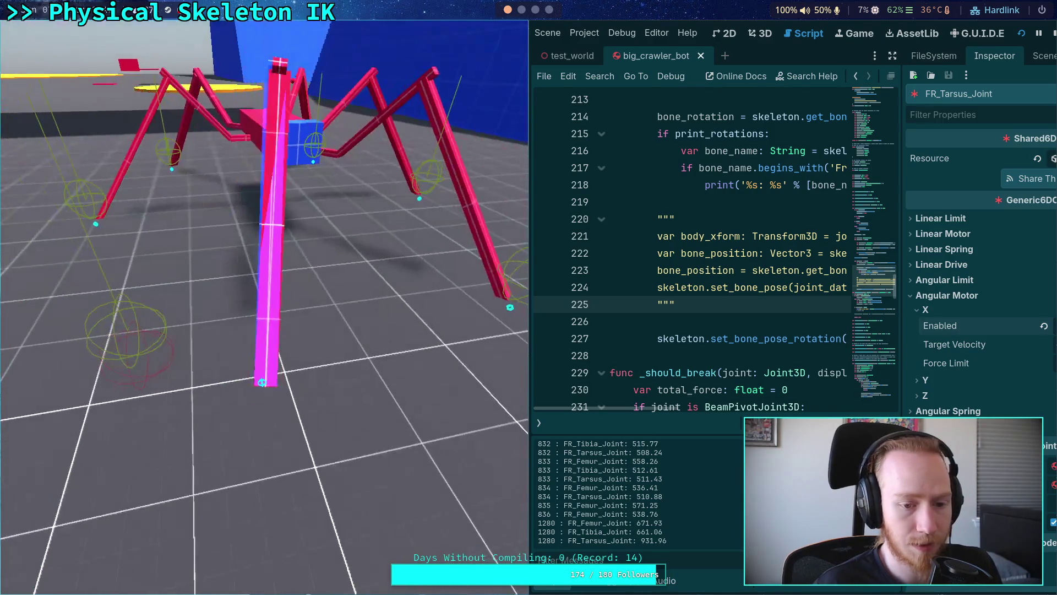
Step: Step the relaunched simulation two ticks with Space, then stop the game
key(space)
key(space)
key(space)
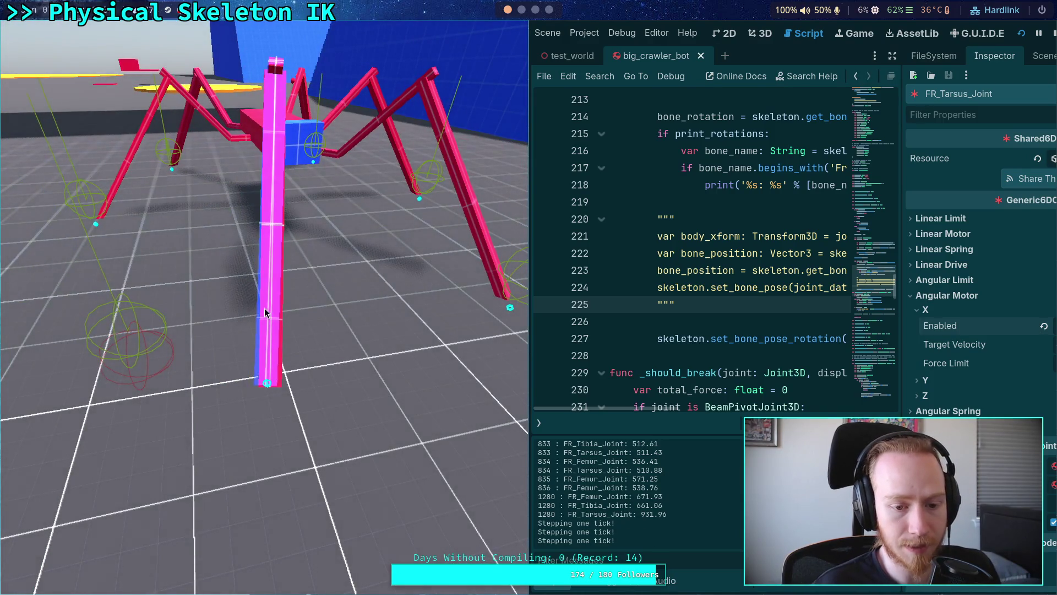
key(space)
key(space)
key(space)
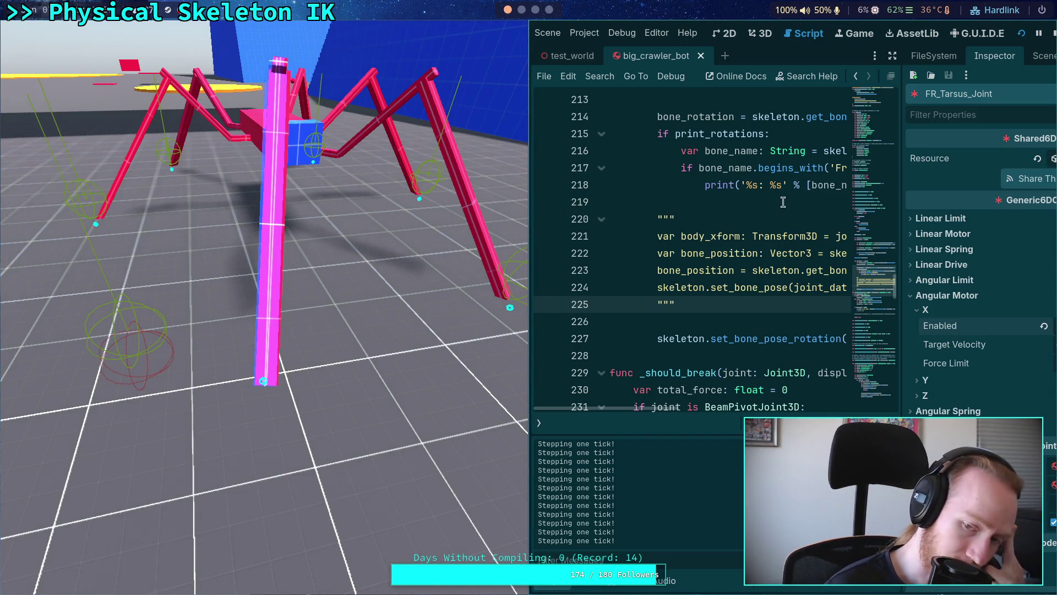
click(1052, 34)
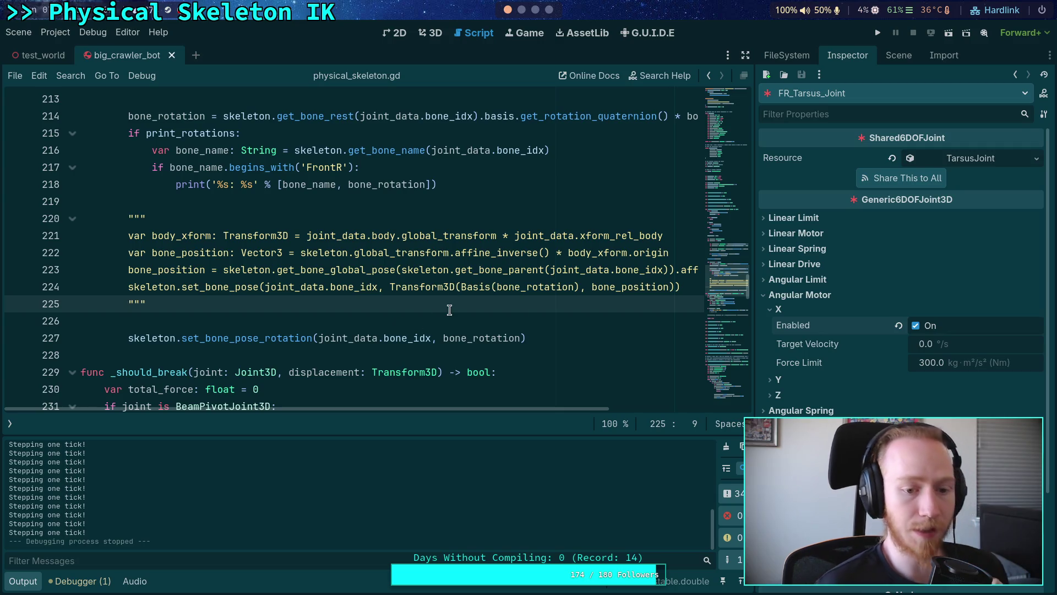
Step: Below set_bone_pose_rotation, add an 'IK end bone to real location' comment and a 'for joint_data in joints:' loop
click(23, 582)
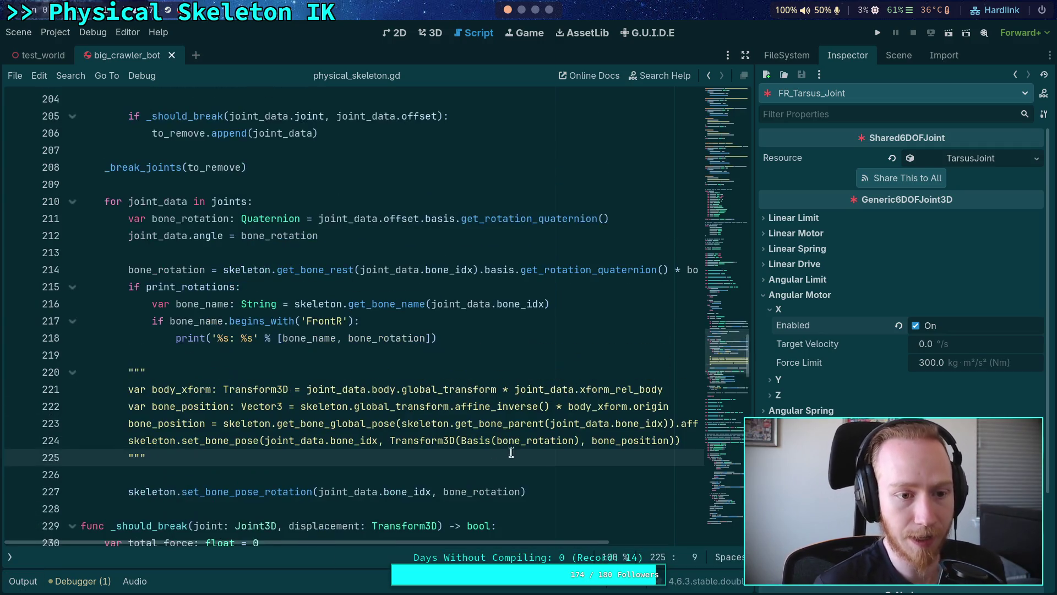
click(559, 490)
key(Return)
key(BackSpace)
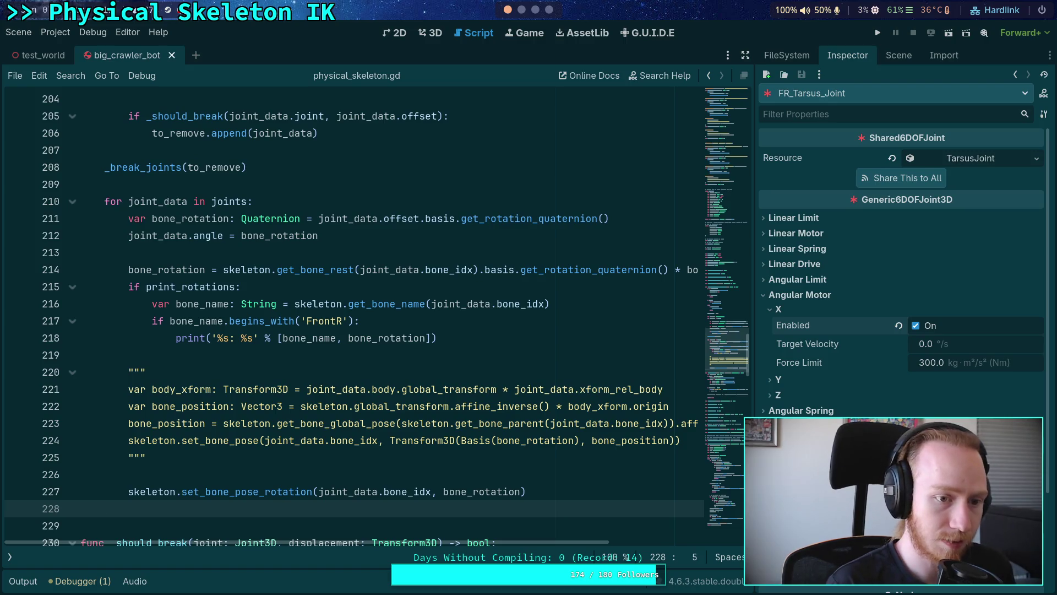
key(Return)
text(# Teleport)
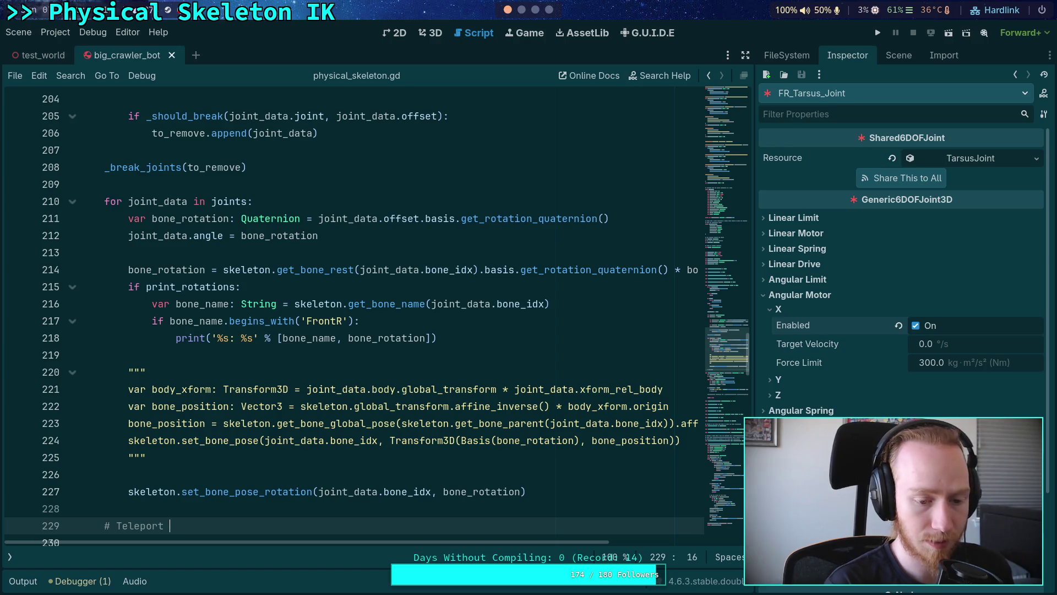
text(IK end bone to r)
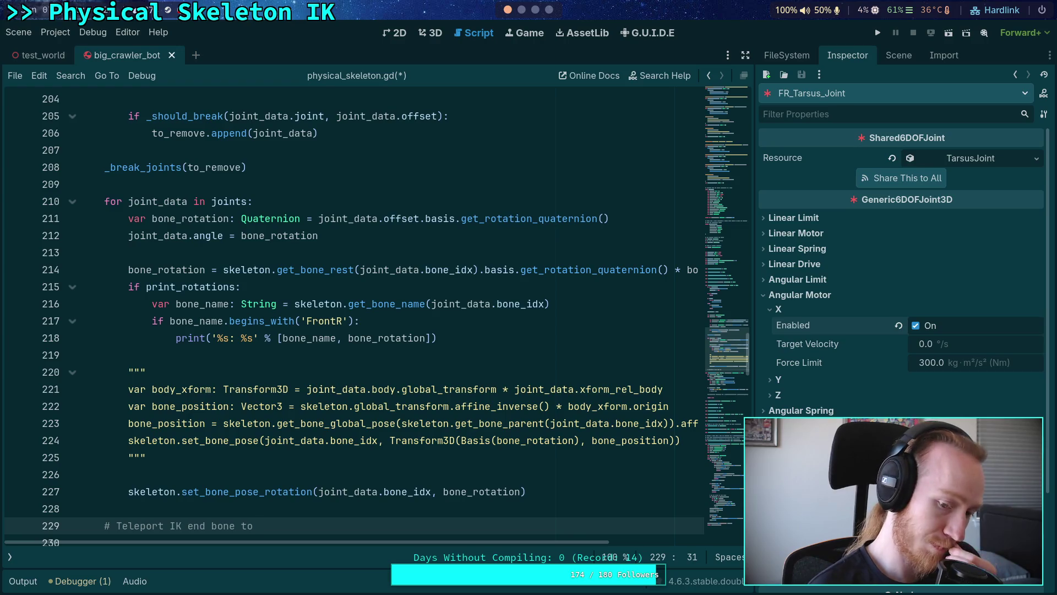
text(eal location:)
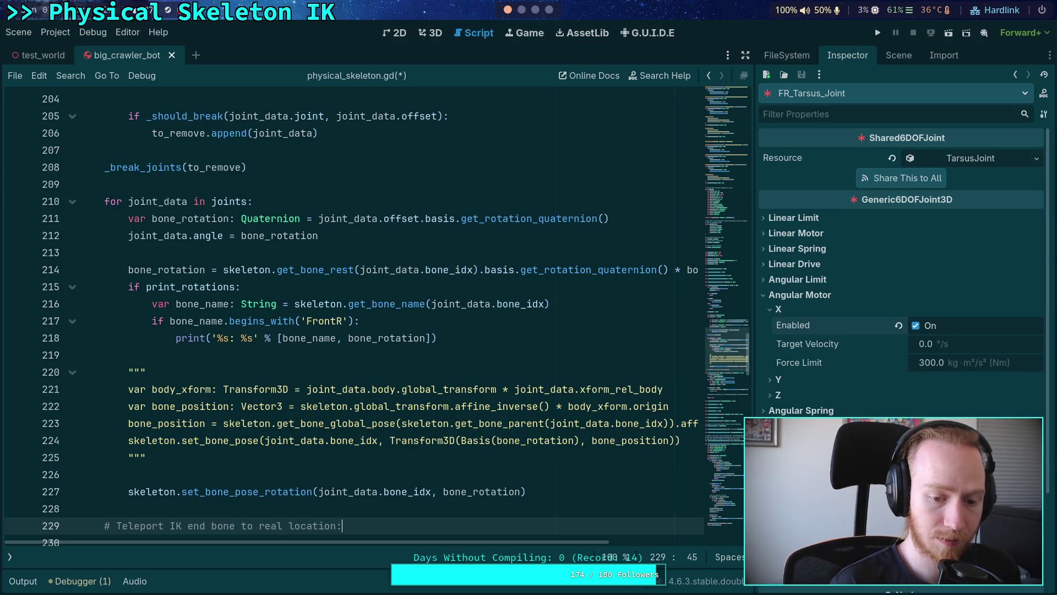
key(BackSpace)
key(Return)
text(for joint_dat)
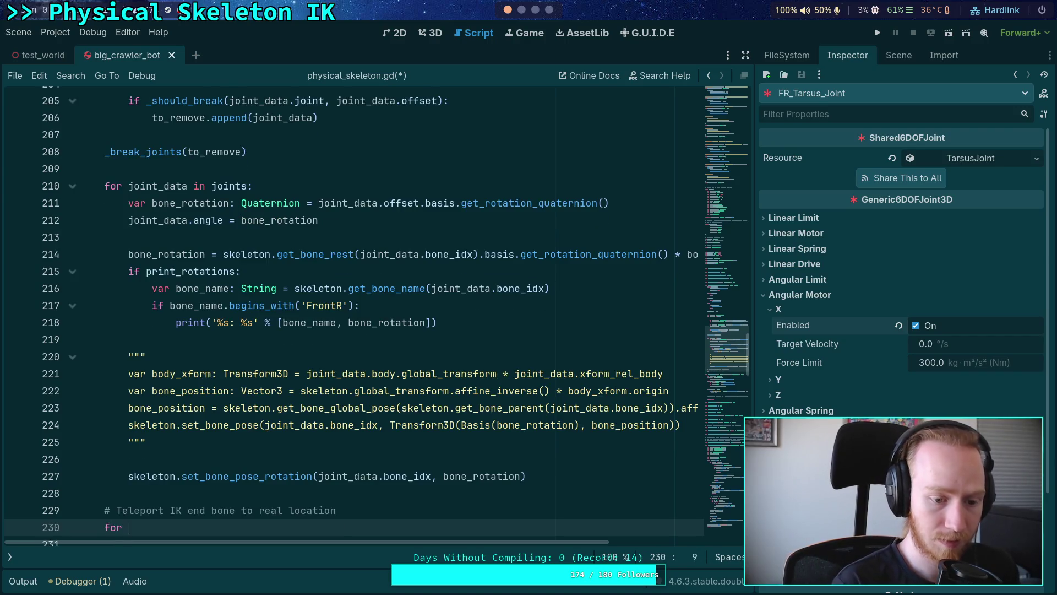
key(BackSpace)
key(BackSpace)
text(in joints:)
key(Return)
text(if )
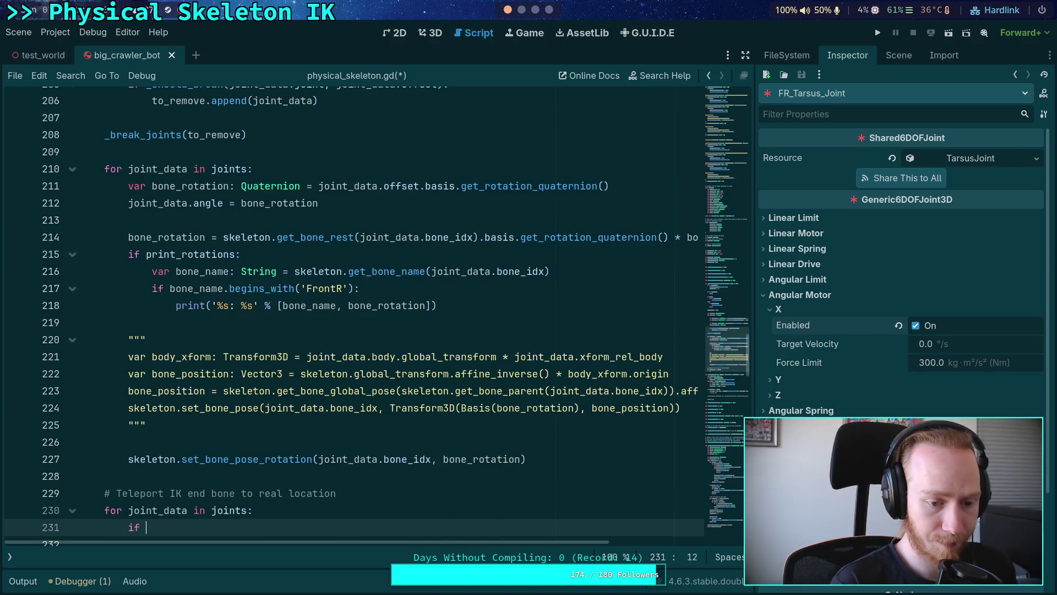
text(joint)
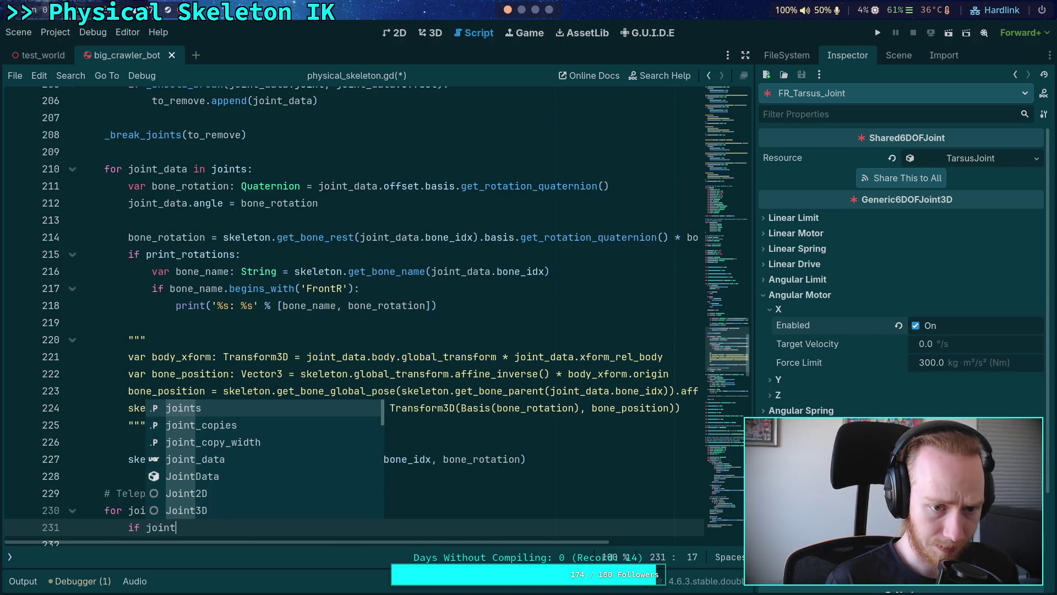
Step: Indent the teleport block into the existing joint loop, removing the duplicate for header and restarting 'if joint_data.'
scroll(172, 447, down, 1)
click(172, 447)
mouse_move(187, 491)
mouse_down()
mouse_move(110, 474)
mouse_move(105, 458)
mouse_up()
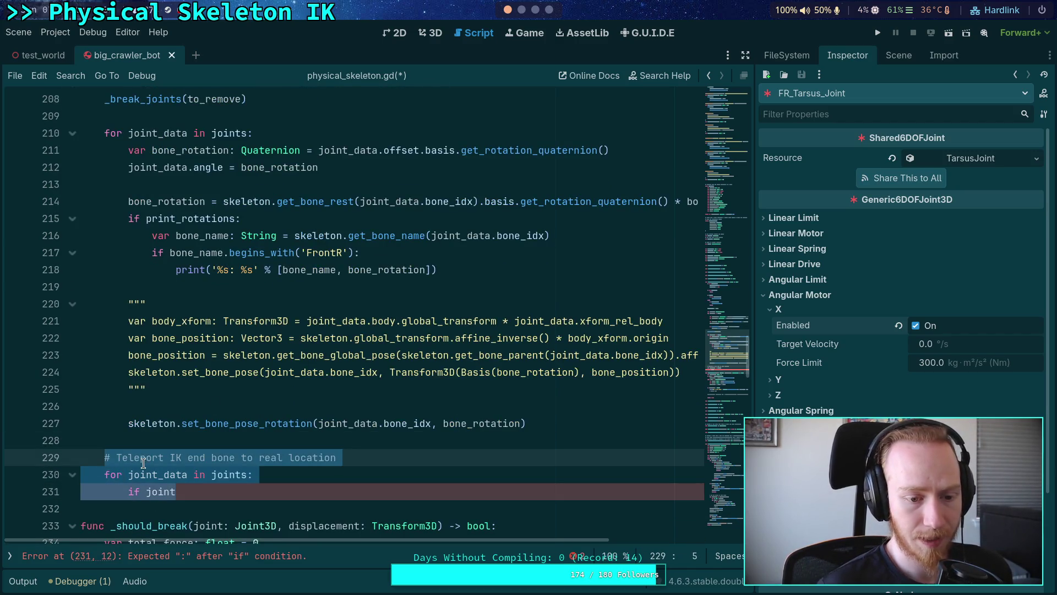
key(Tab)
click(361, 439)
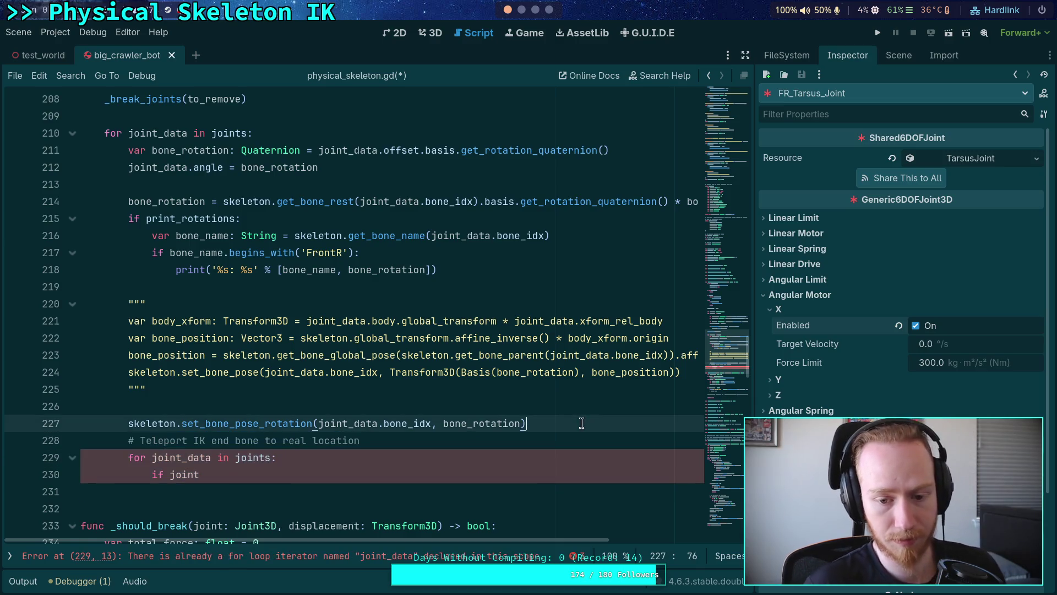
scroll(386, 474, down, 1)
key(Down)
key(Down)
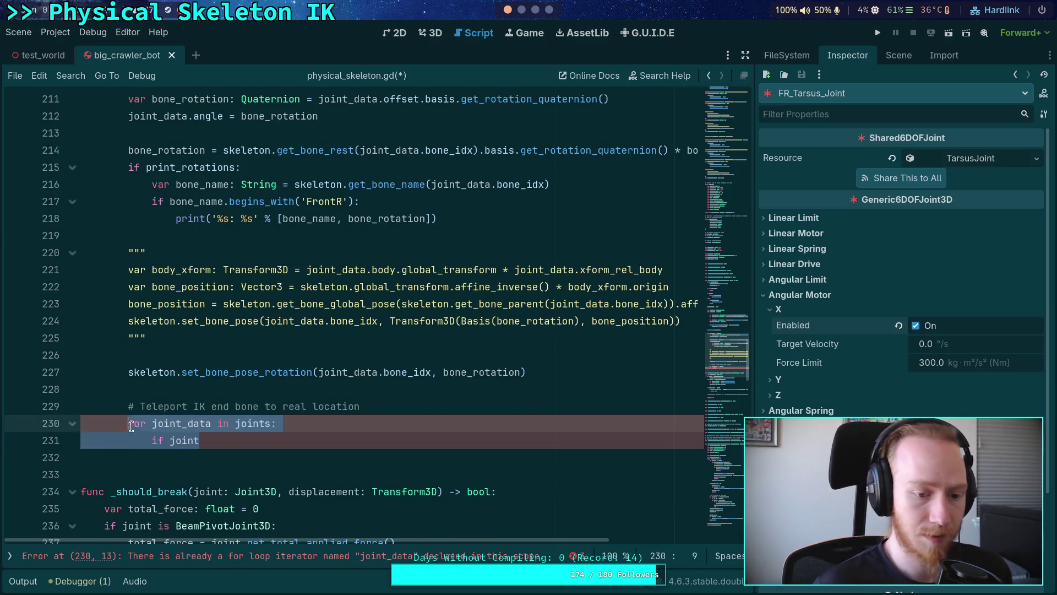
key(shift+Down)
key(shift+End)
text(if joint)
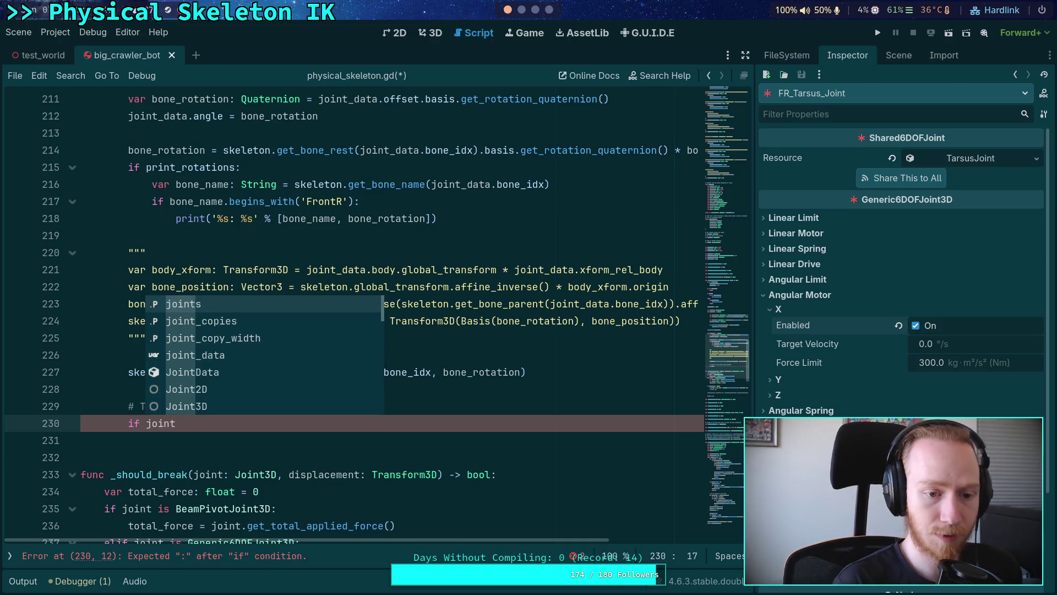
text(_data.)
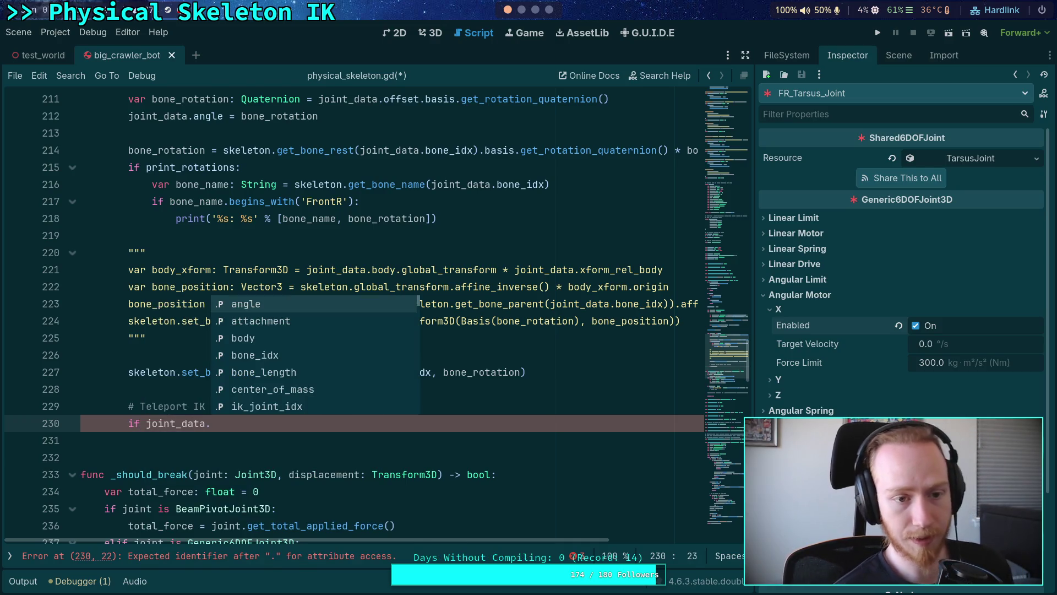
Step: Add 'if not joint_data.is_ik_joint: continue' at the start of the joint loop
click(158, 286)
double_click(260, 372)
scroll(280, 356, up, 1)
scroll(279, 355, up, 1)
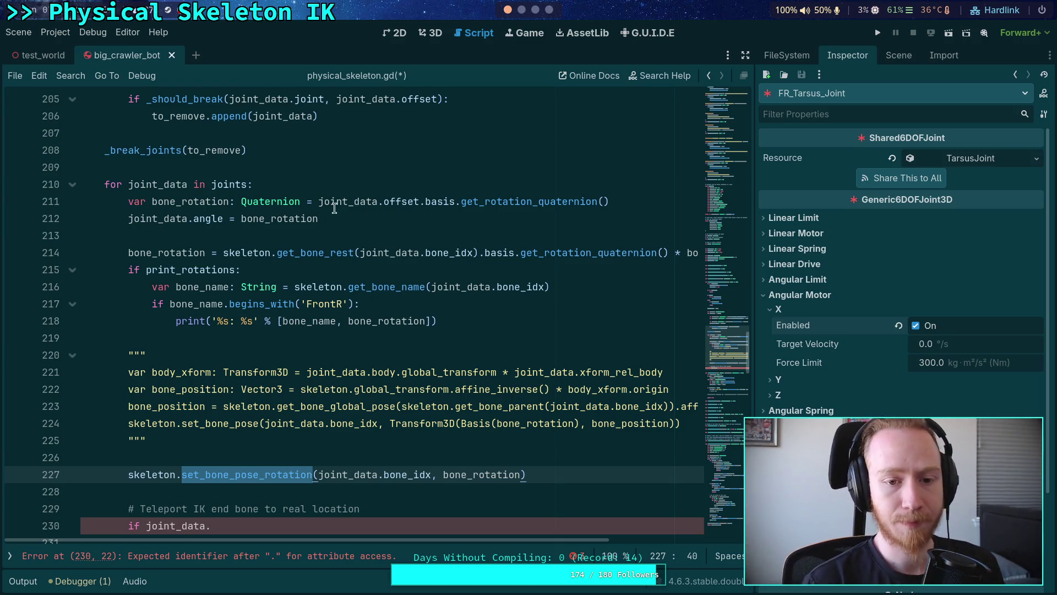
click(370, 186)
key(Return)
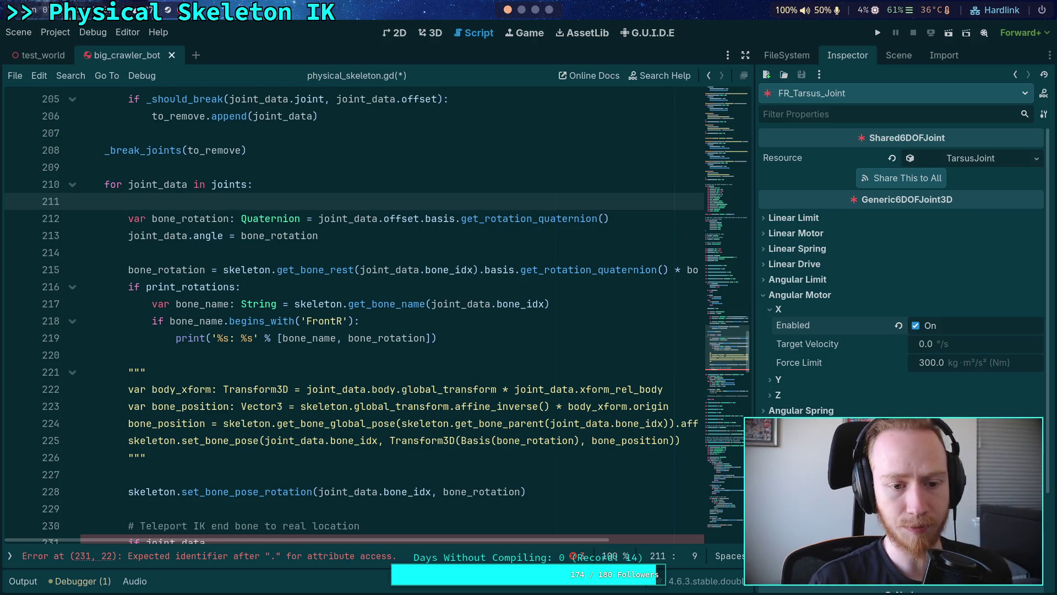
key(Return)
key(Up)
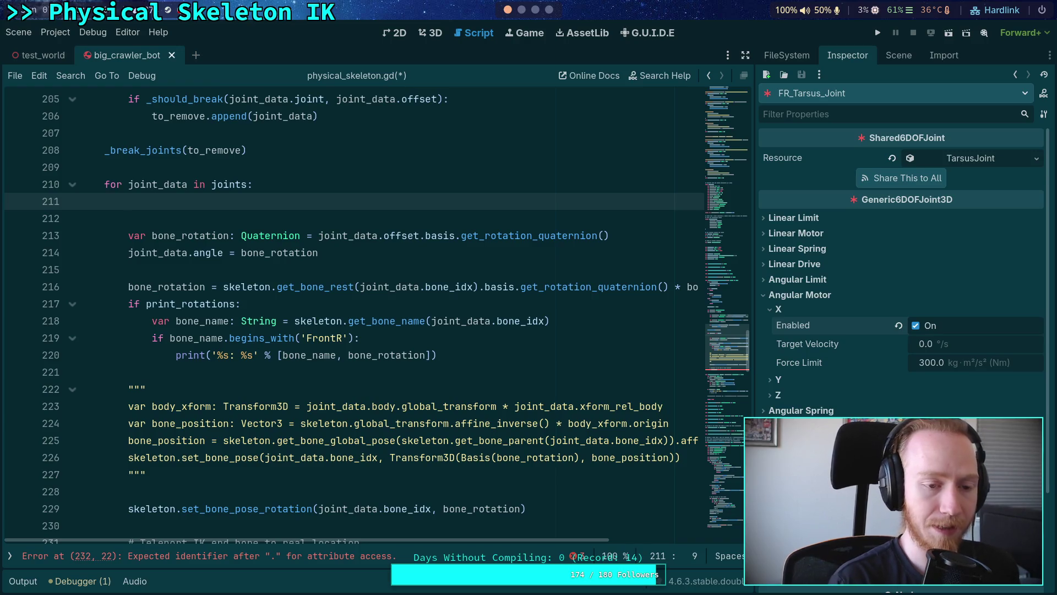
text(if not joint_data.is)
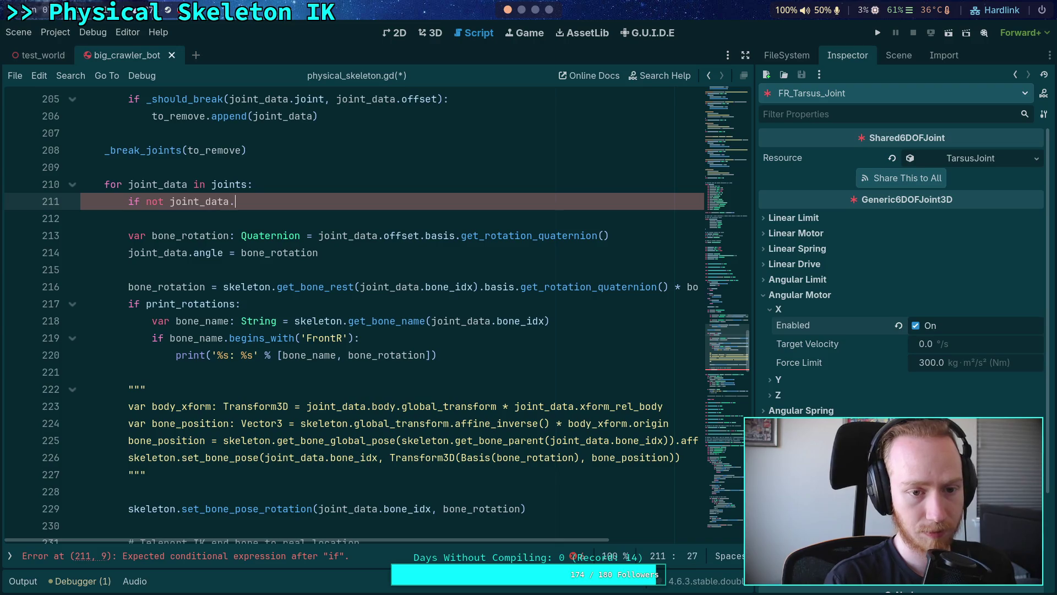
key(Down)
key(Return)
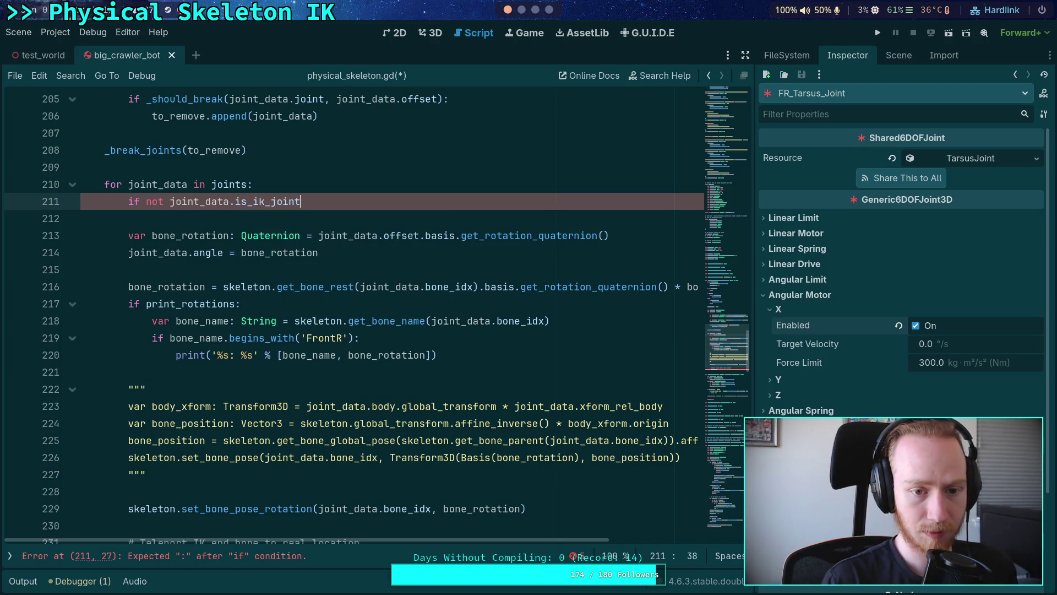
text(:)
key(Return)
text(con)
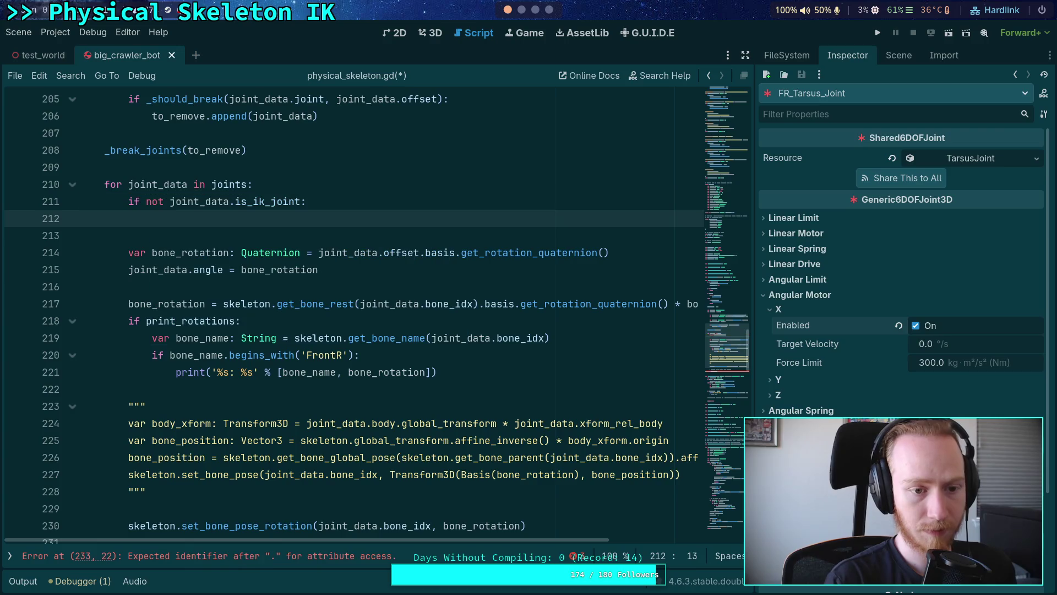
text(tinue)
key(Return)
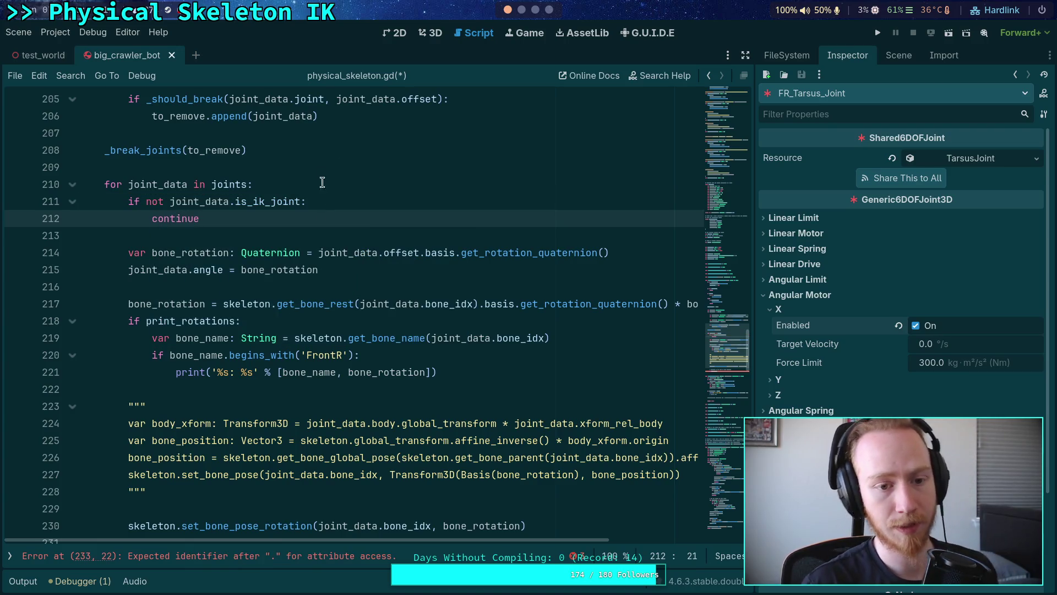
Step: Extend the teleport check to 'if iterate_ik.' using joint_data.ik_setting_idx
click(318, 234)
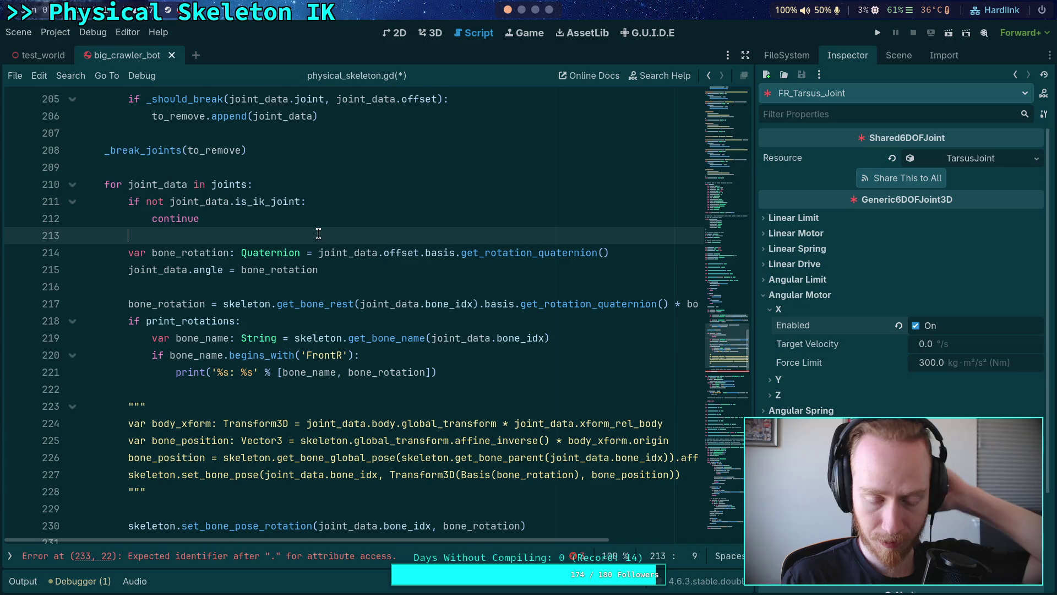
scroll(297, 465, down, 2)
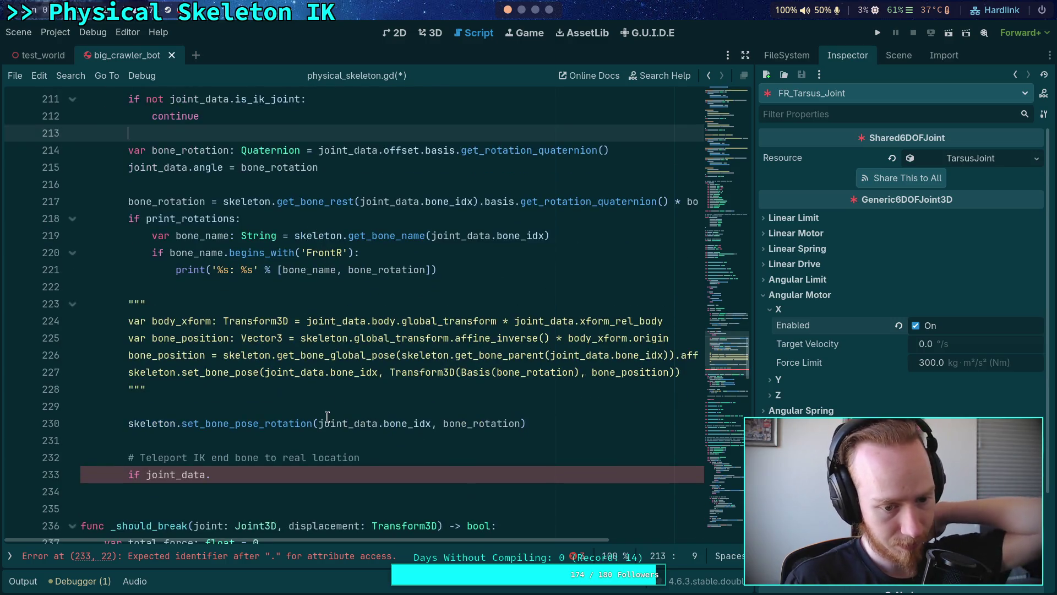
click(248, 475)
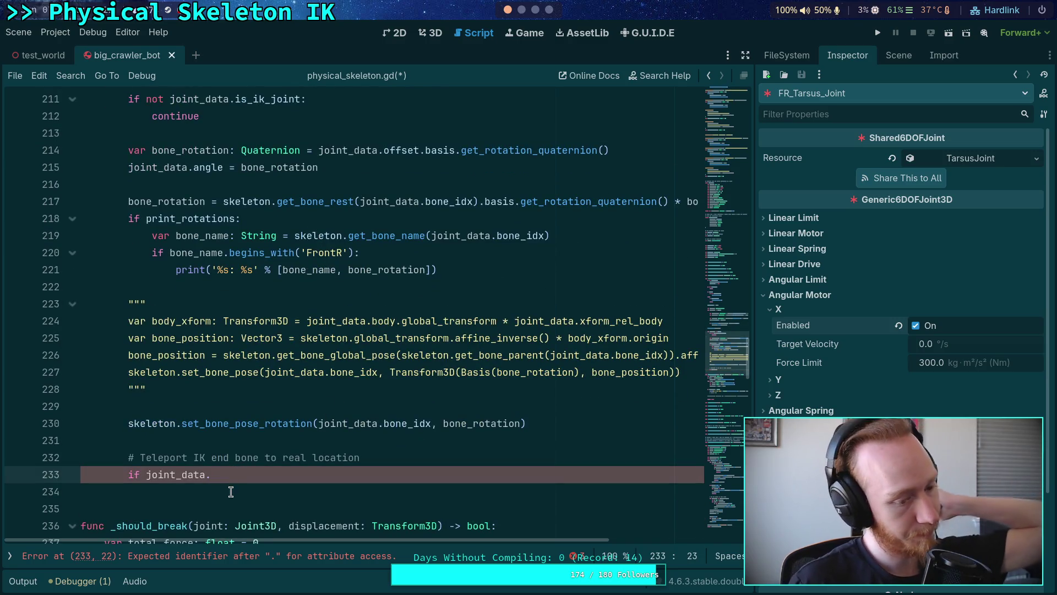
text(se)
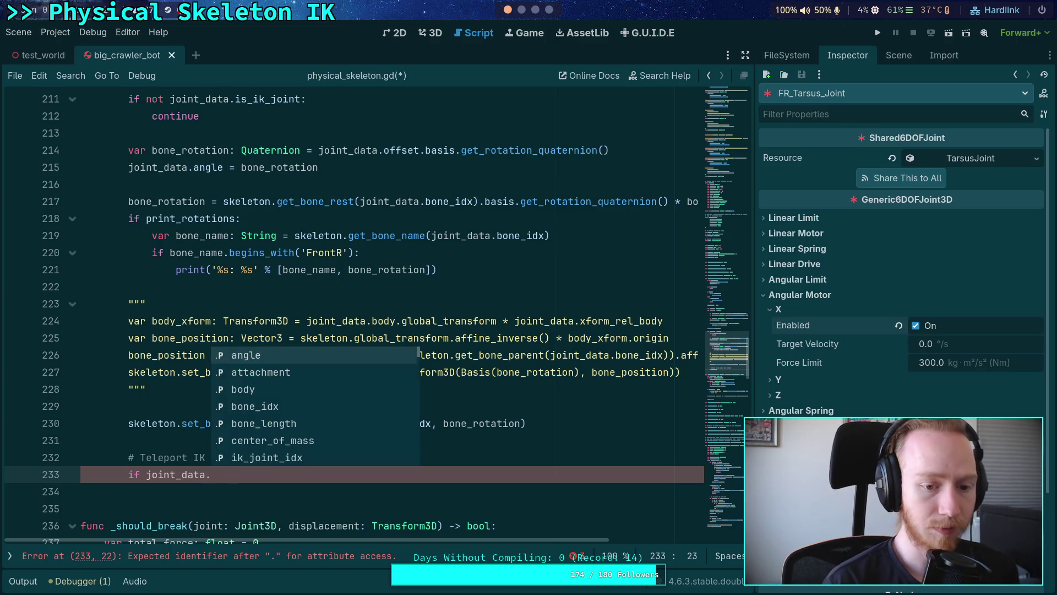
text(tt)
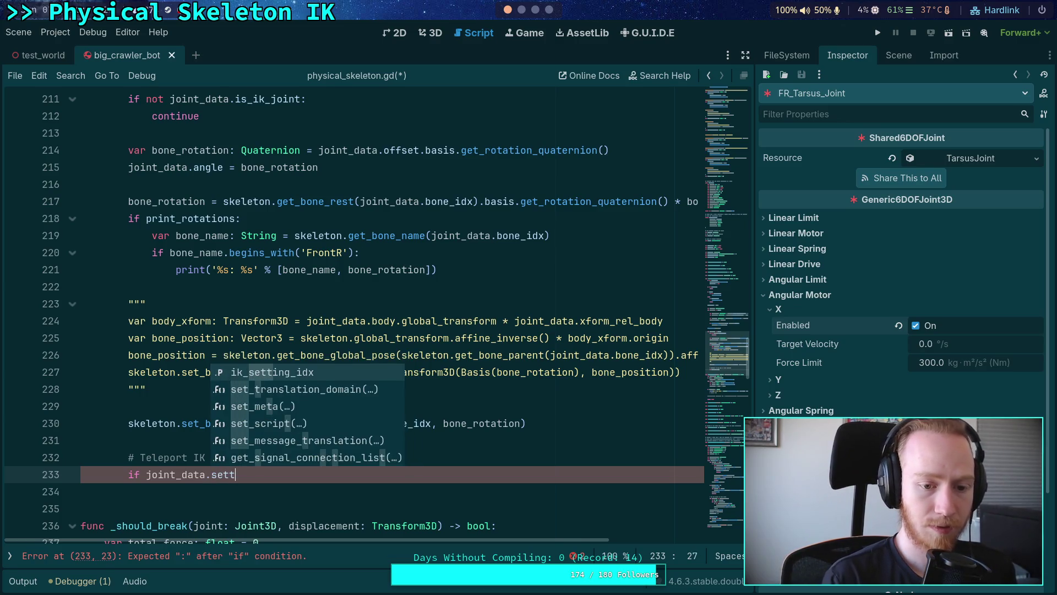
key(BackSpace)
key(BackSpace)
text(tti)
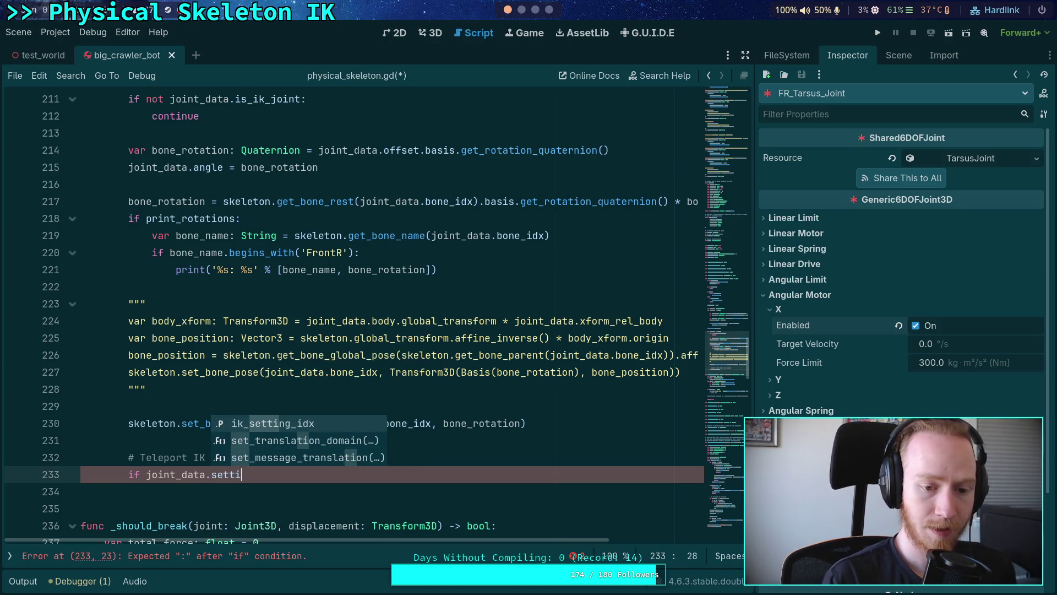
key(Return)
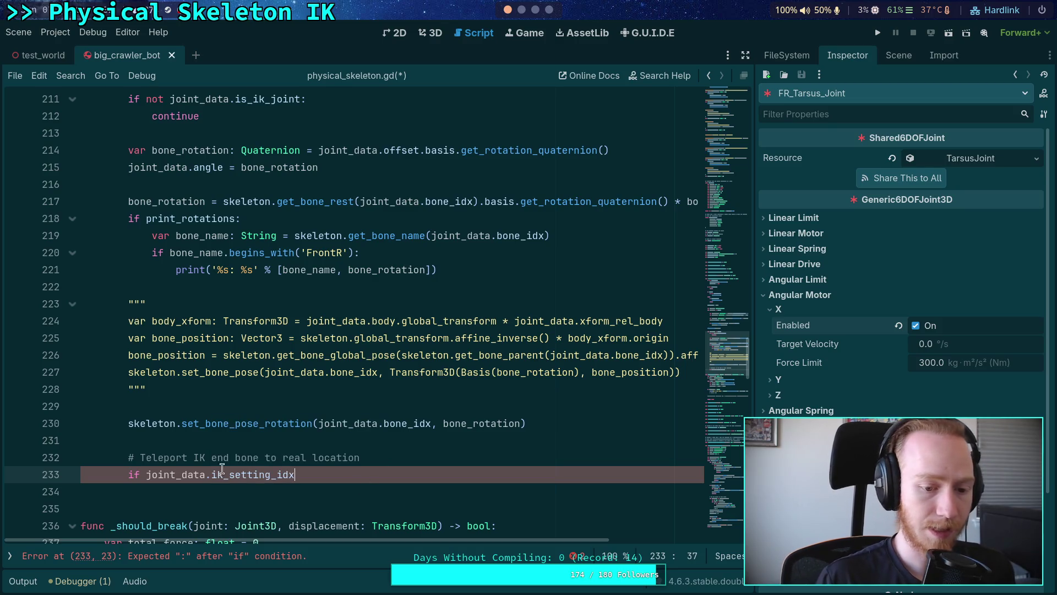
click(146, 475)
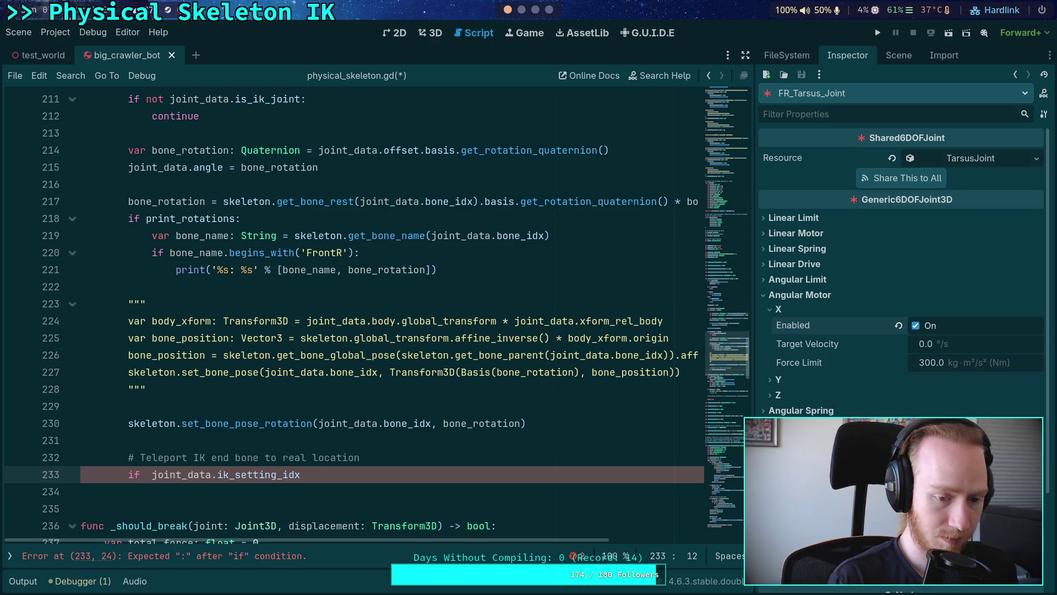
text(ik_m)
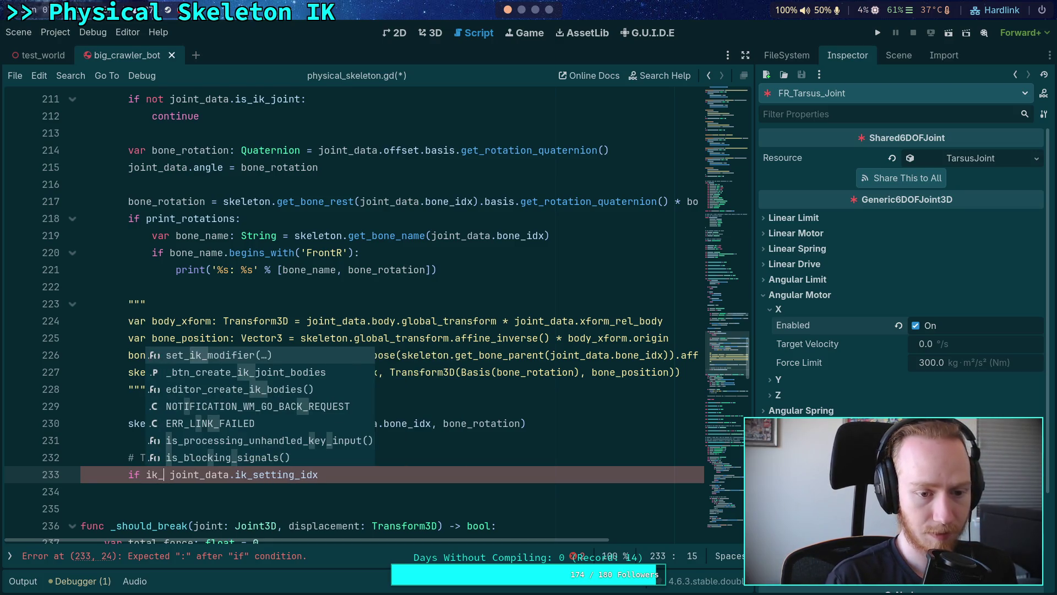
key(BackSpace)
key(BackSpace)
key(BackSpace)
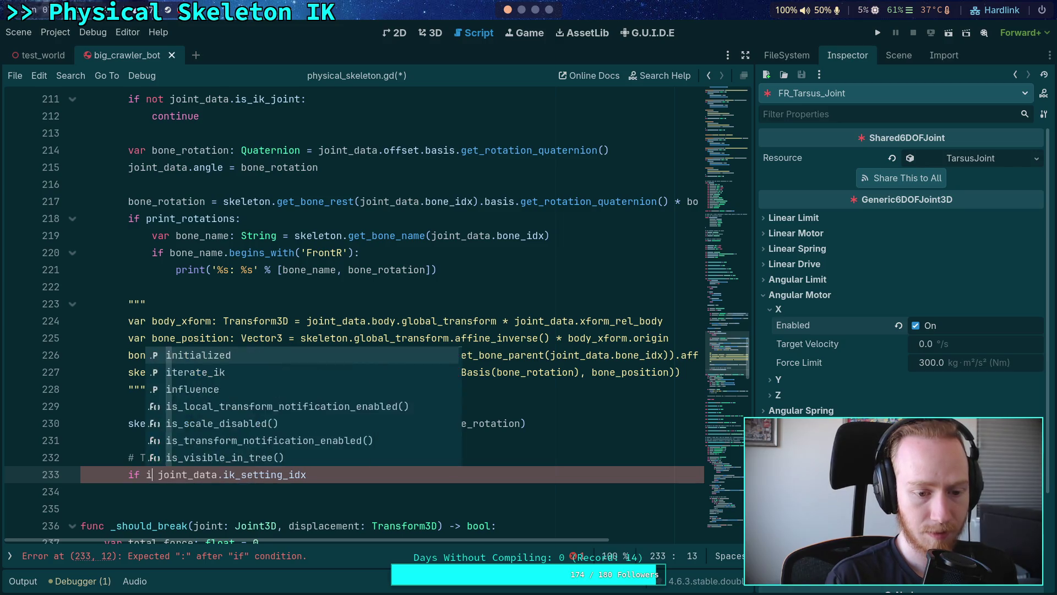
text(mod)
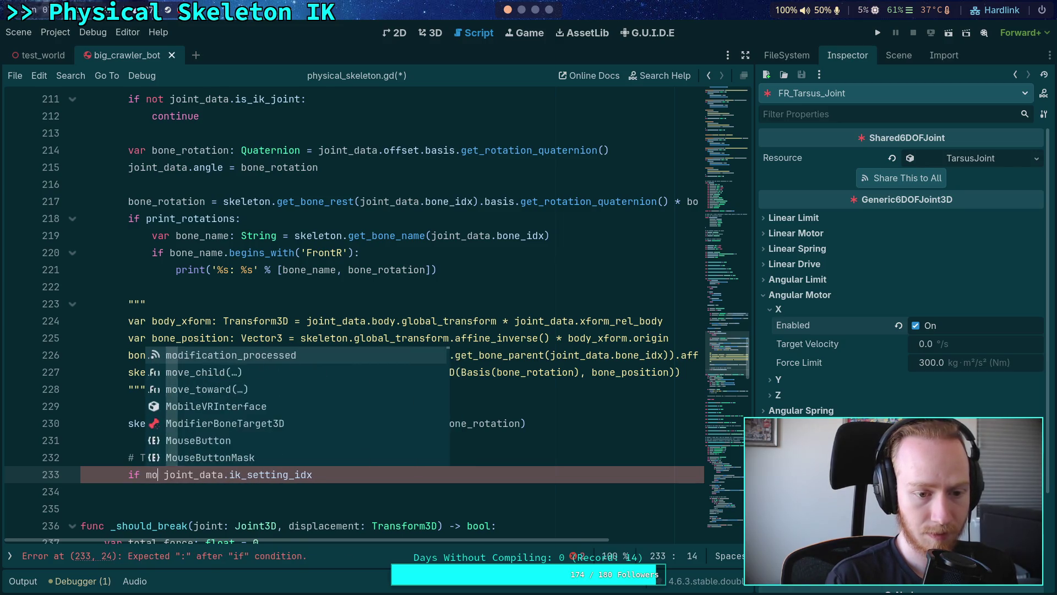
key(BackSpace)
key(BackSpace)
key(BackSpace)
text(it)
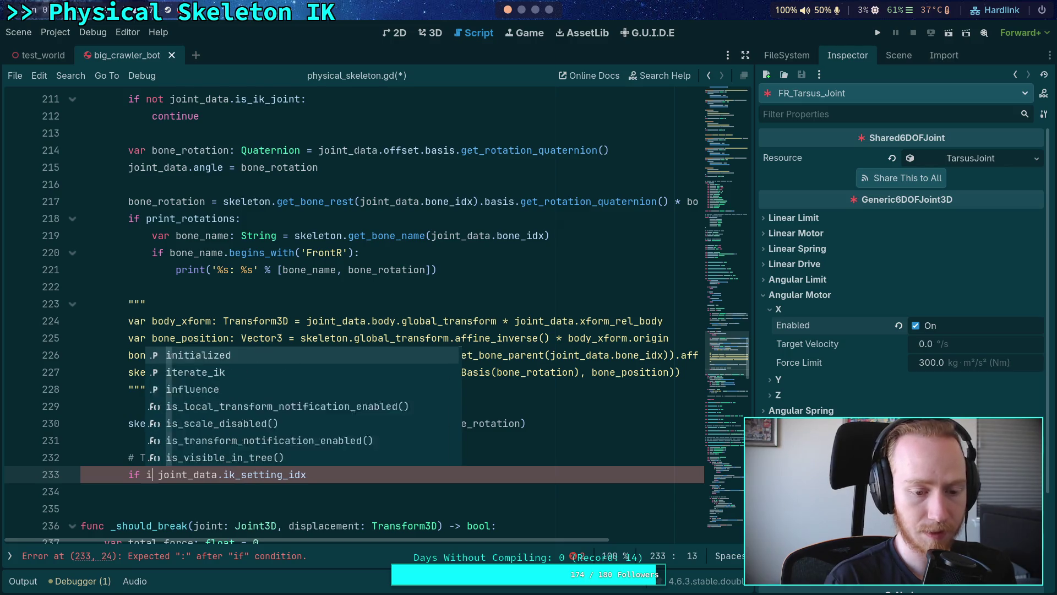
key(Return)
text(.)
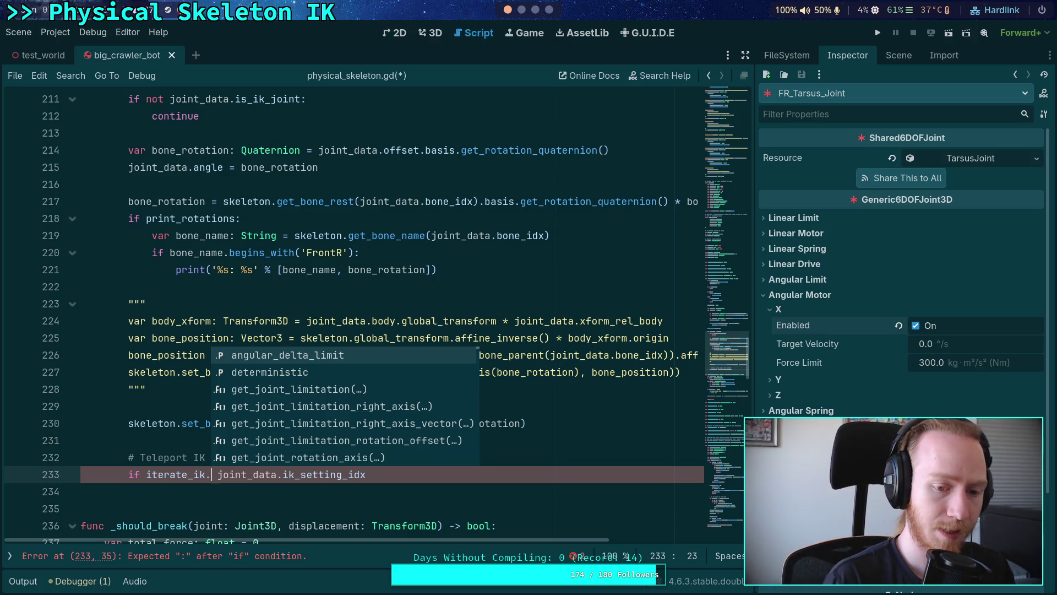
Step: Complete the check as 'iterate_ik.get_end_bone(joint_data.ik_setting_idx) == joint_data.bone_idx'
text(end)
key(Down)
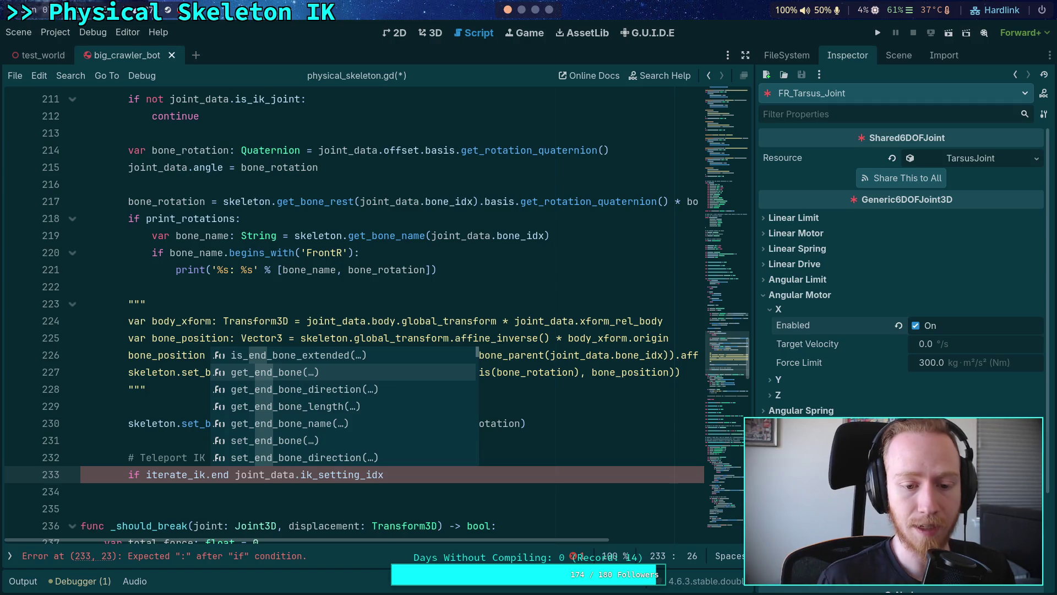
key(Return)
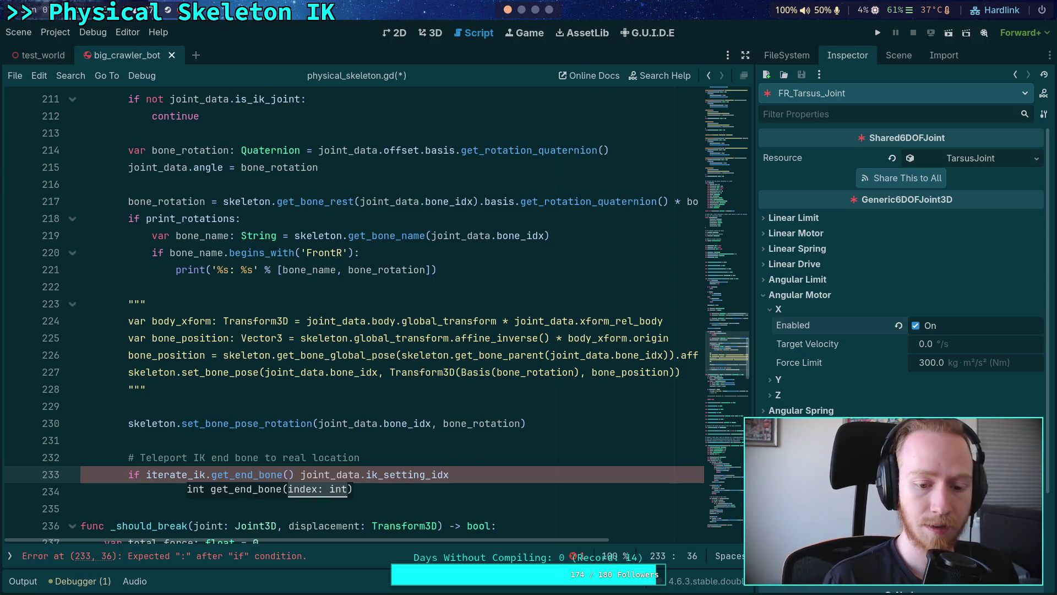
key(Delete)
key(Delete)
key(Down)
key(Up)
text() )
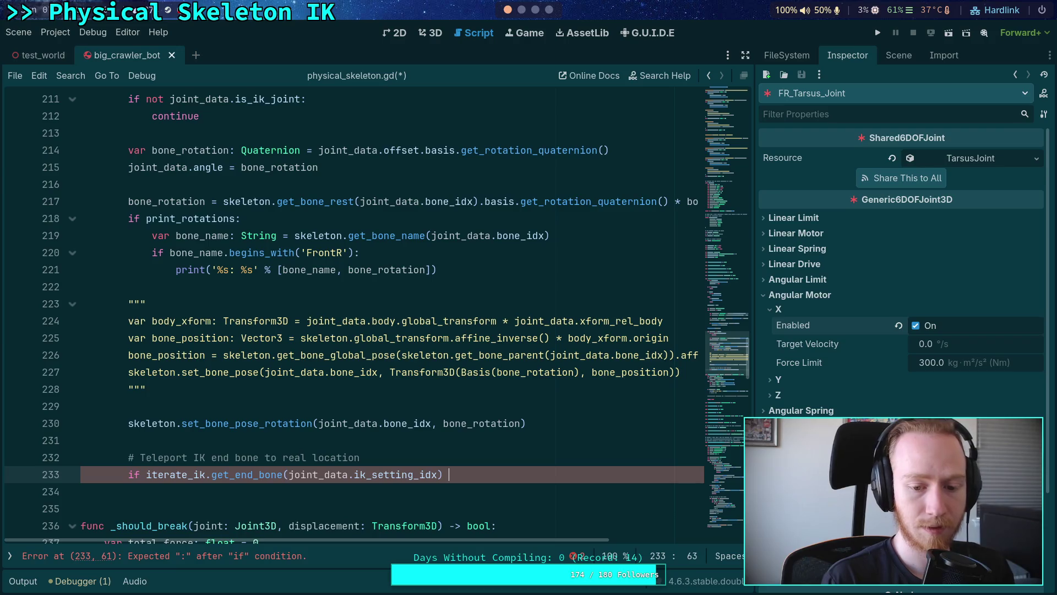
text(== joint_d)
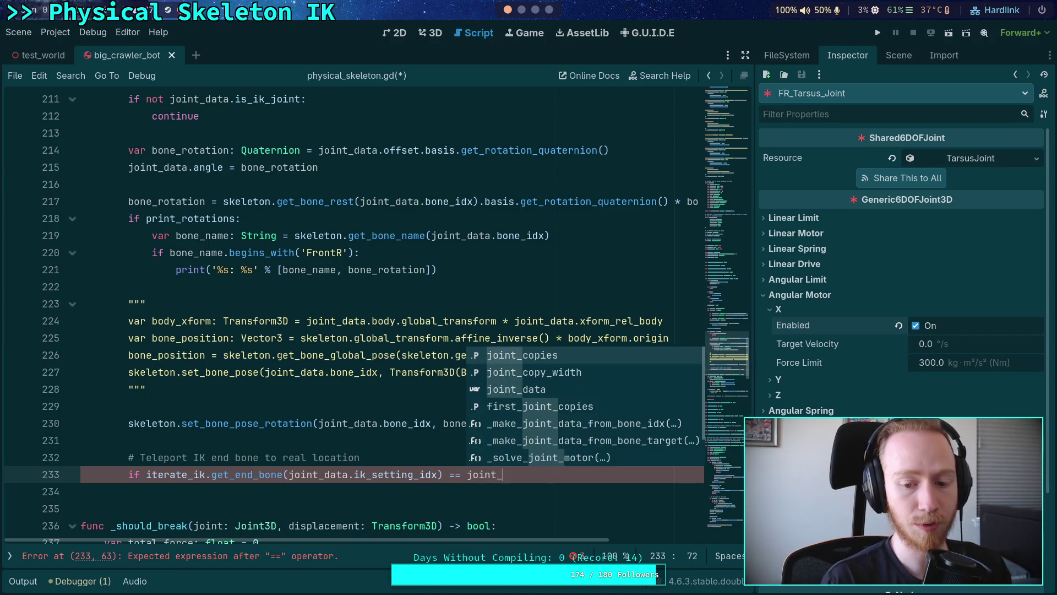
key(Return)
text(.bon)
key(Return)
key(Return)
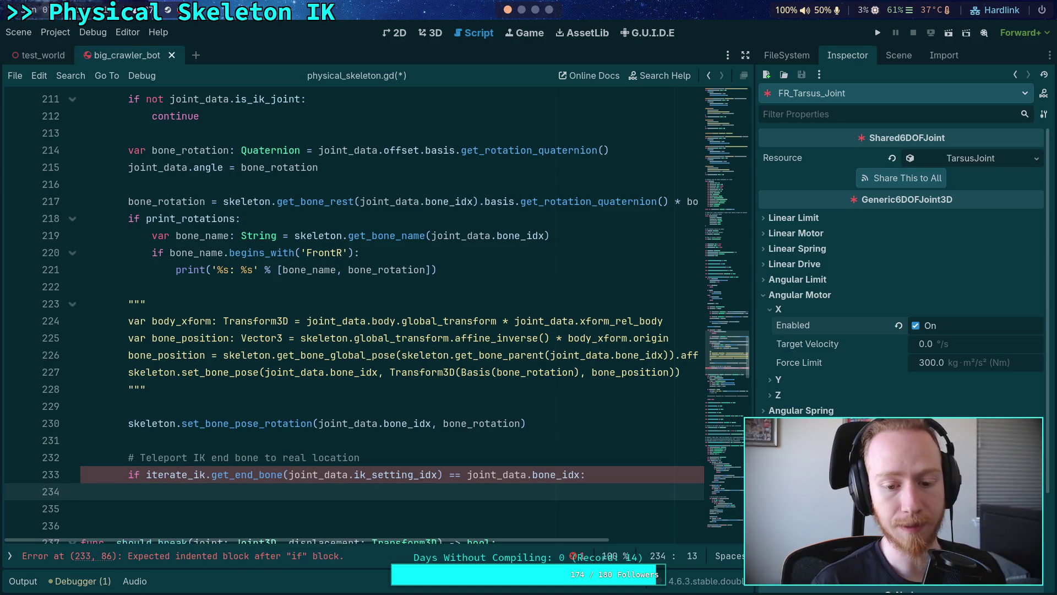
Step: Move joint_data.bone_idx before the == so line 233 reads correctly, and open an indented body line
click(467, 474)
drag(467, 474, 580, 474)
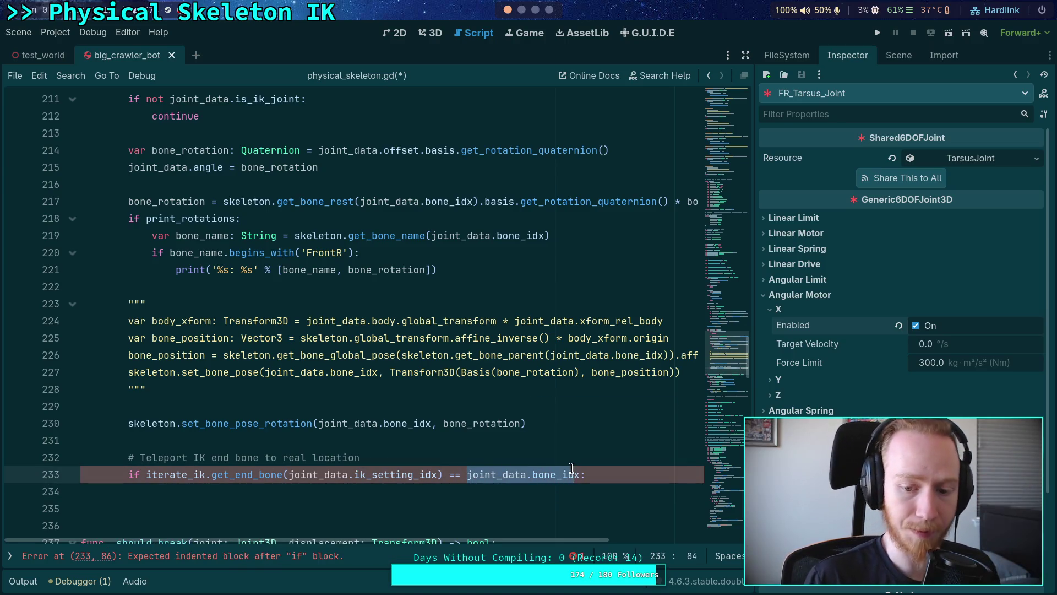
key(BackSpace)
click(145, 476)
text(joint_data.bone_idx ==)
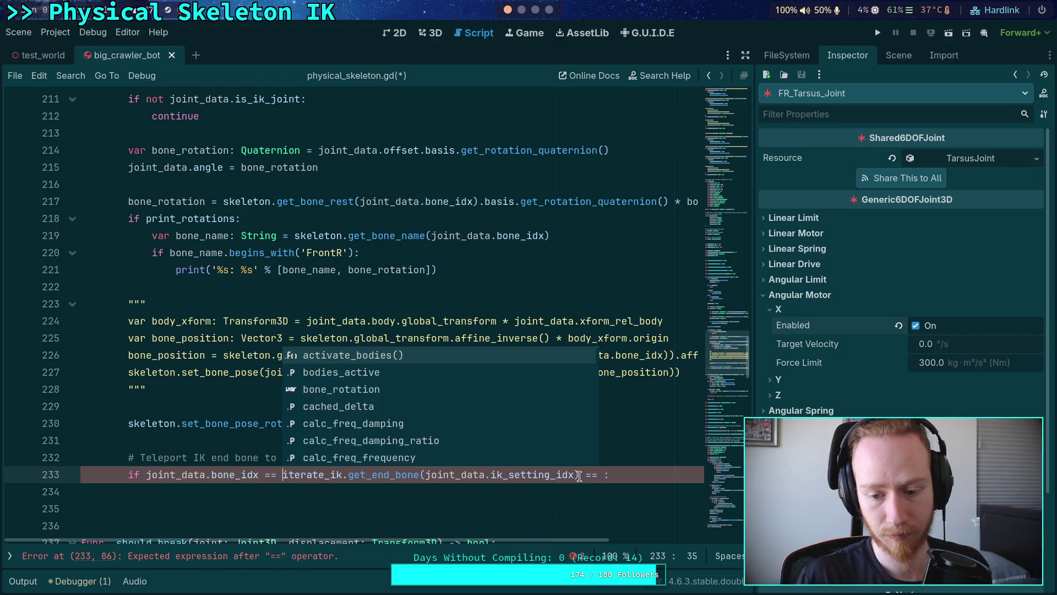
drag(579, 474, 604, 474)
key(BackSpace)
key(Return)
scroll(586, 491, down, 1)
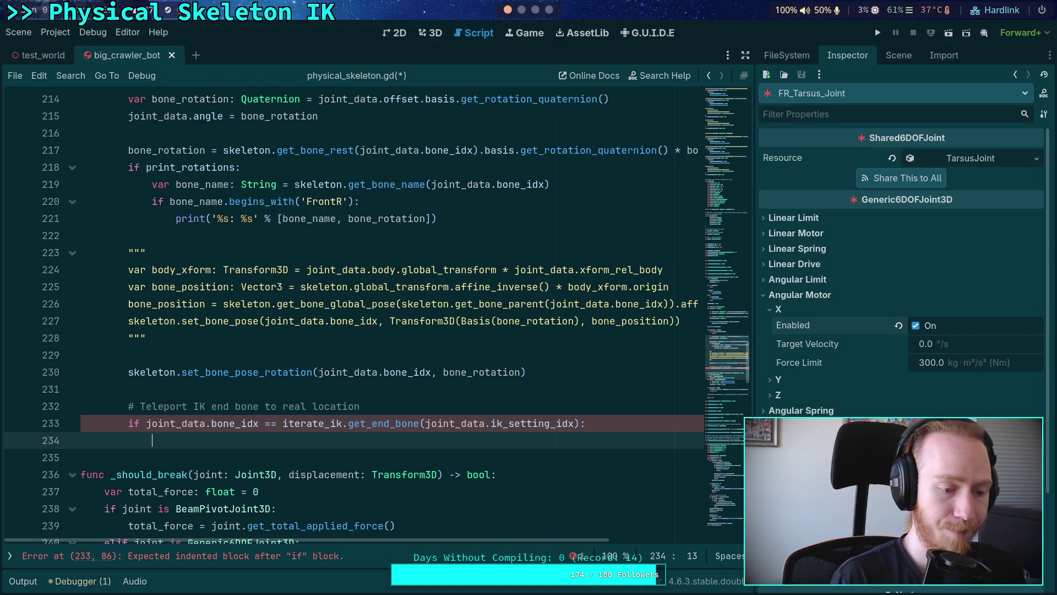
click(522, 10)
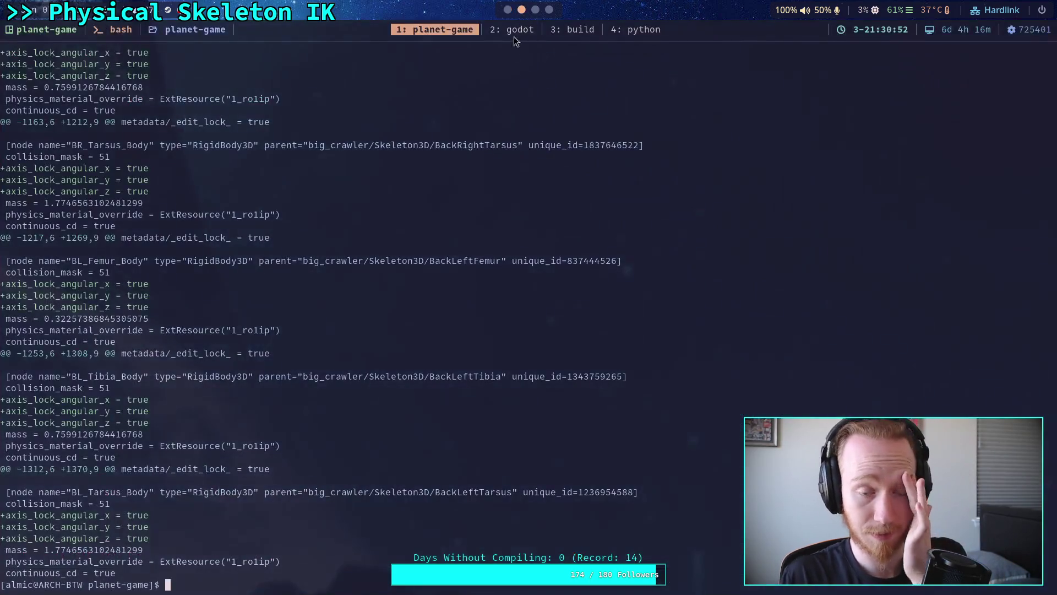
Step: Search /end_bone in chain_ik_3d.cpp, then view chain_ik_3d.h and iterate_ik_3d.h in Neovim
click(515, 33)
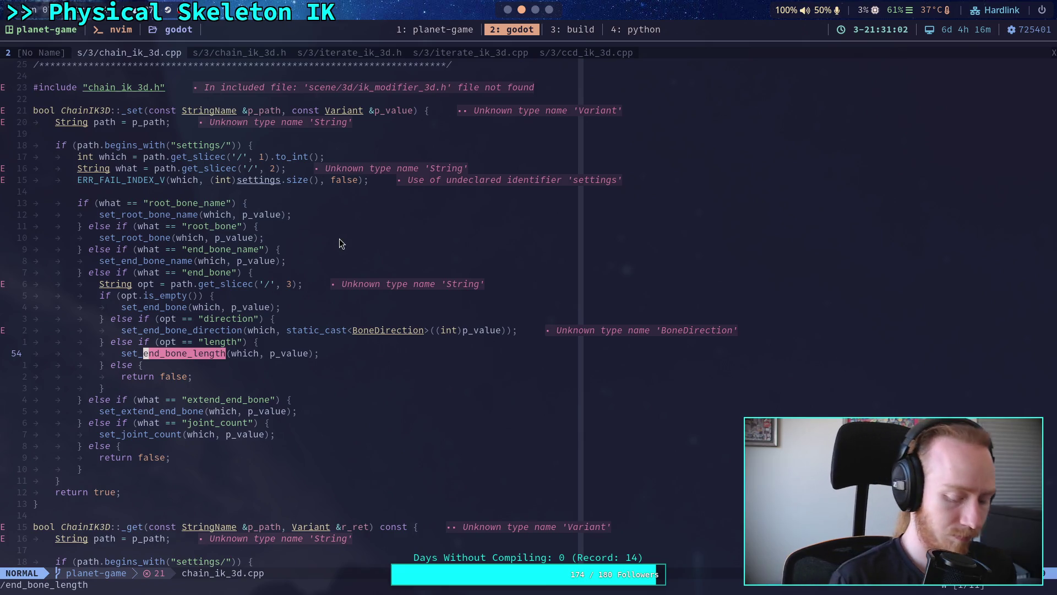
text(/end_bone)
key(Return)
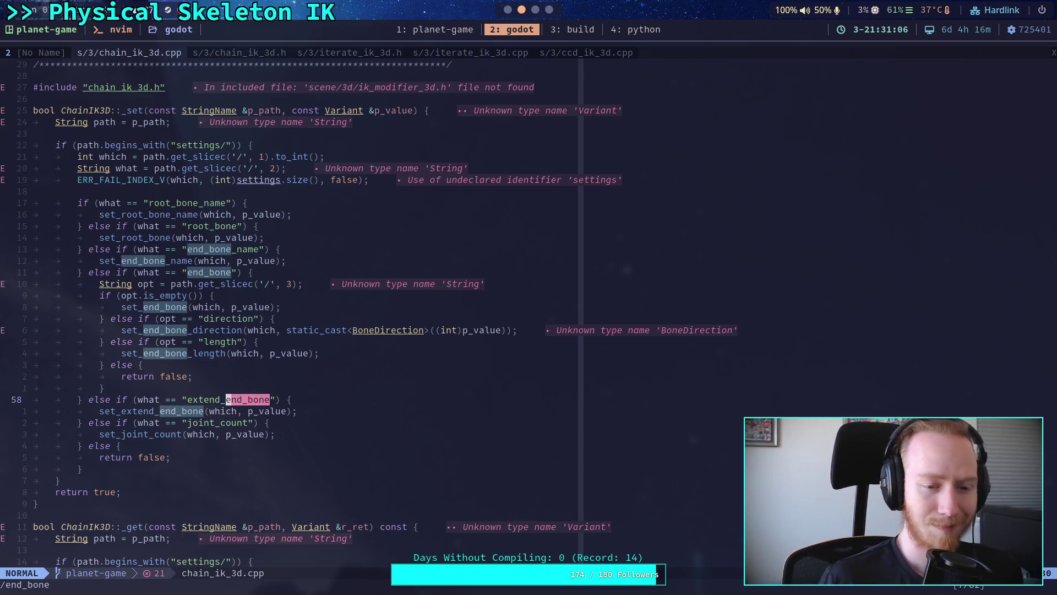
click(233, 53)
click(337, 54)
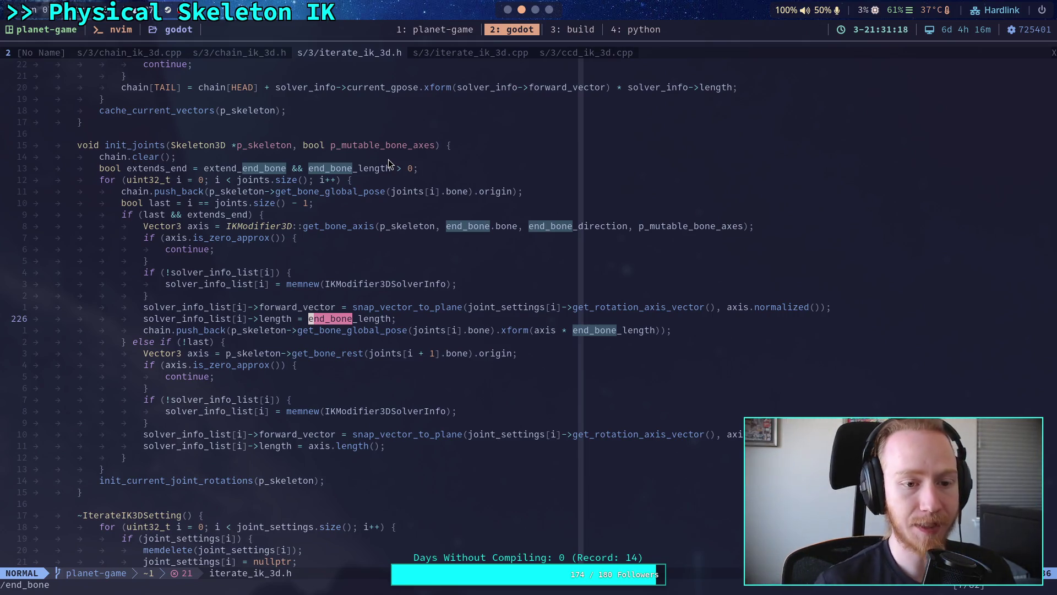
key(super+1)
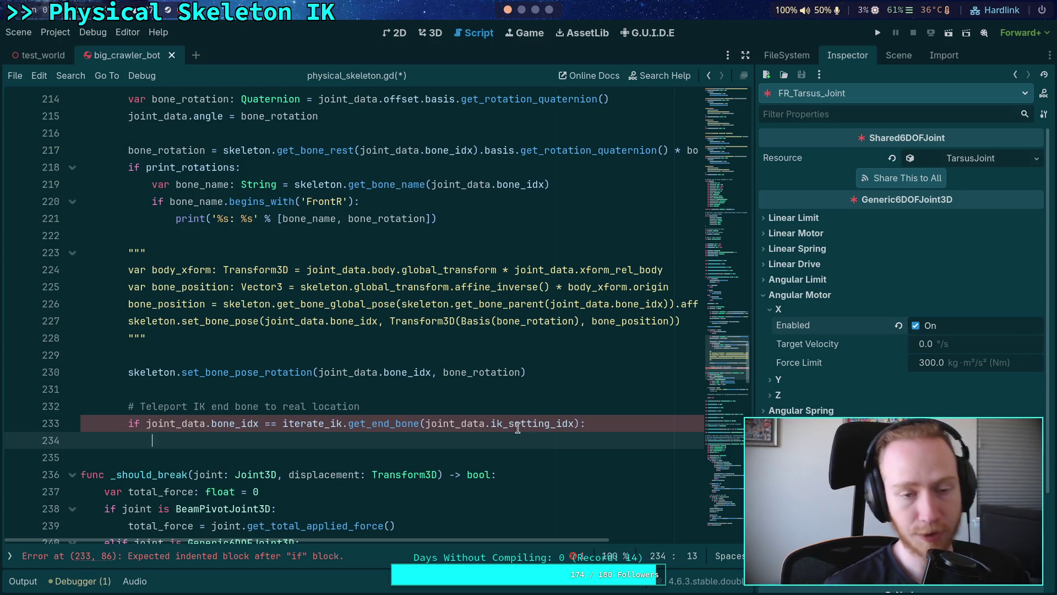
Step: Select LegIKModifier and inspect its Min Distance value of 0.02 in the Inspector
click(891, 60)
scroll(870, 165, up, 3)
click(841, 166)
click(848, 55)
click(944, 178)
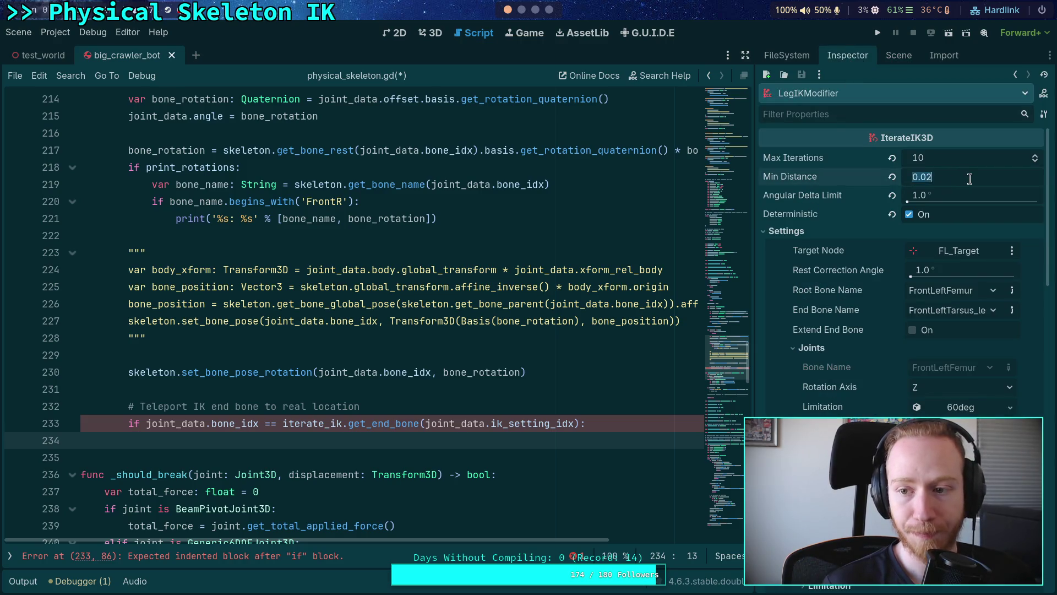
click(970, 178)
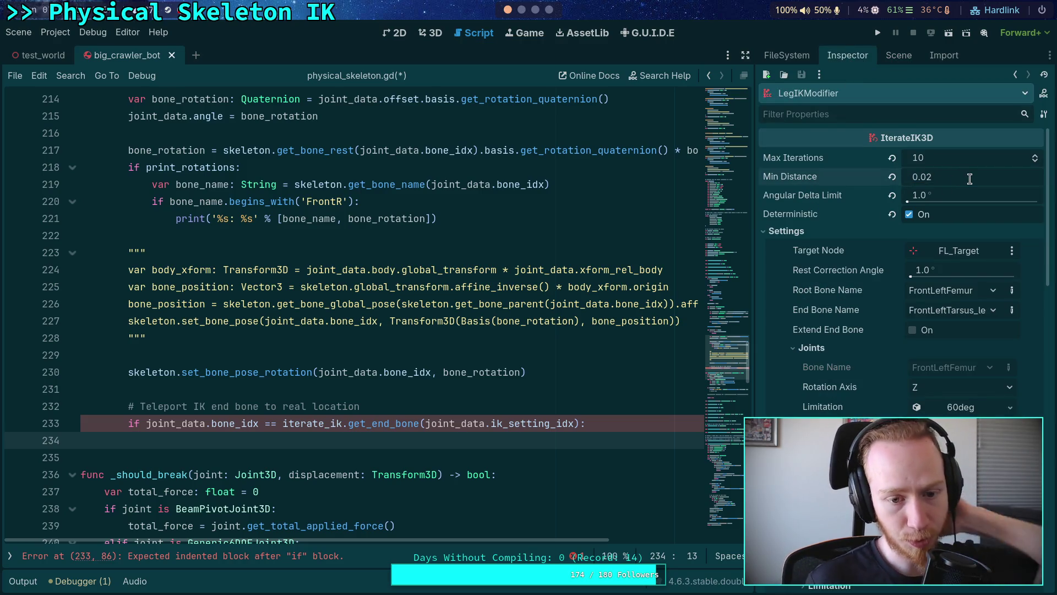
click(523, 9)
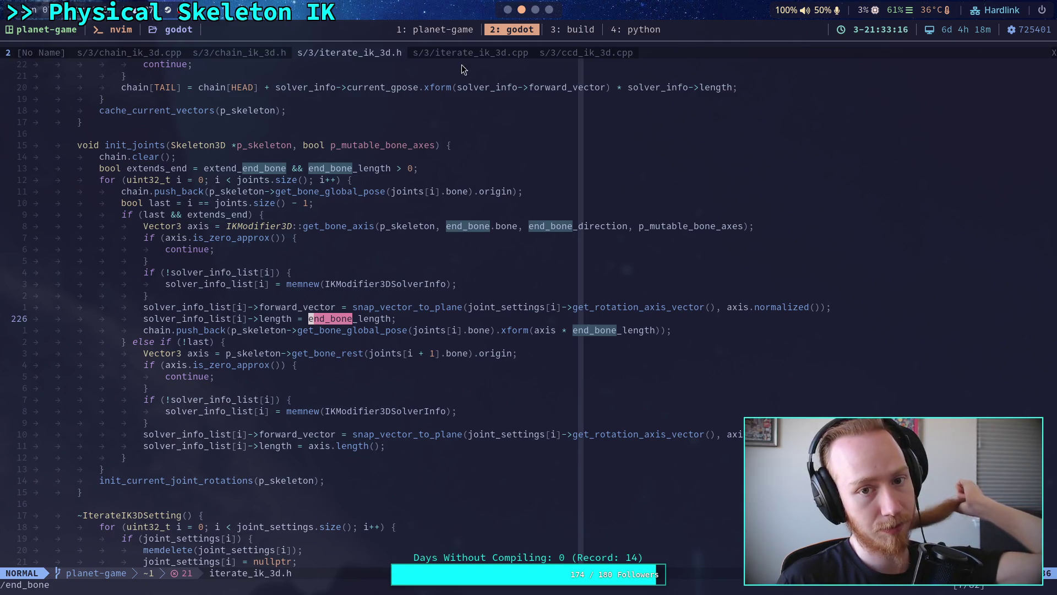
Step: Read min_distance usage in iterate_ik_3d.cpp's _process_ik and _process_joints, then begin lowering Godot's Min Distance to 0.00
click(490, 54)
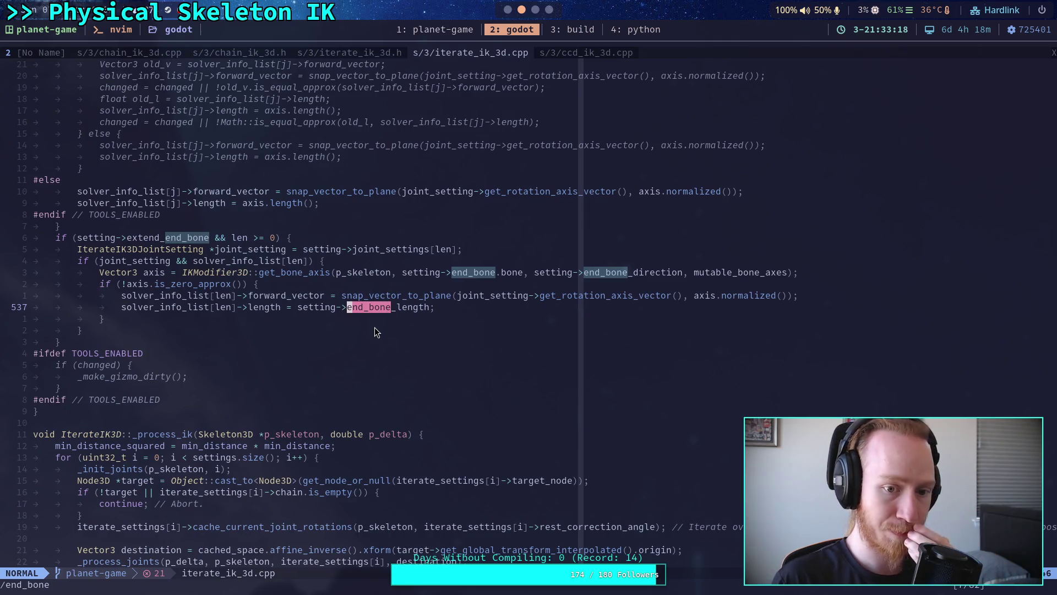
scroll(374, 327, down, 4)
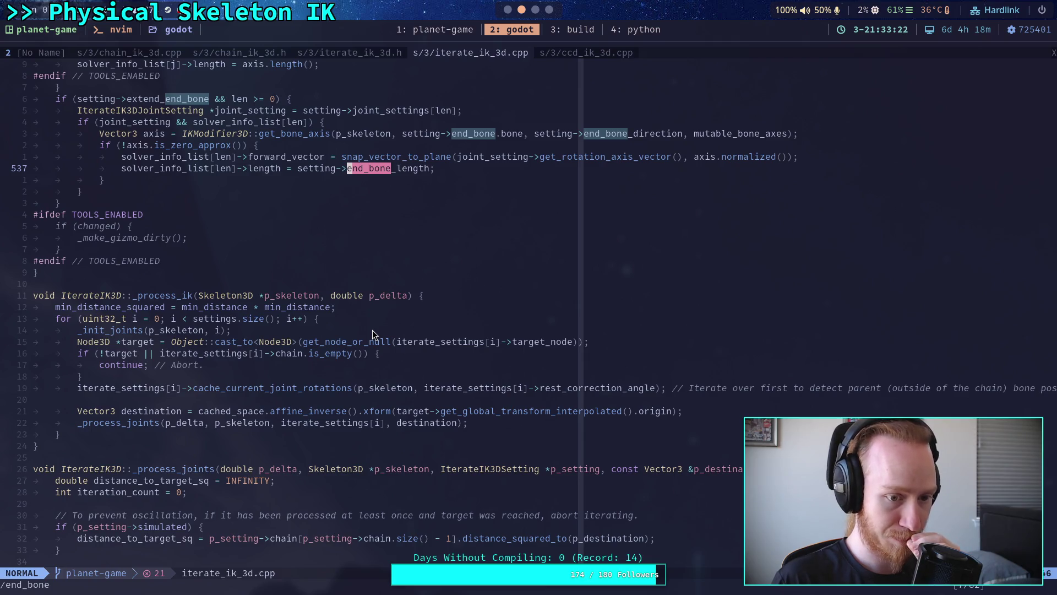
scroll(372, 329, down, 5)
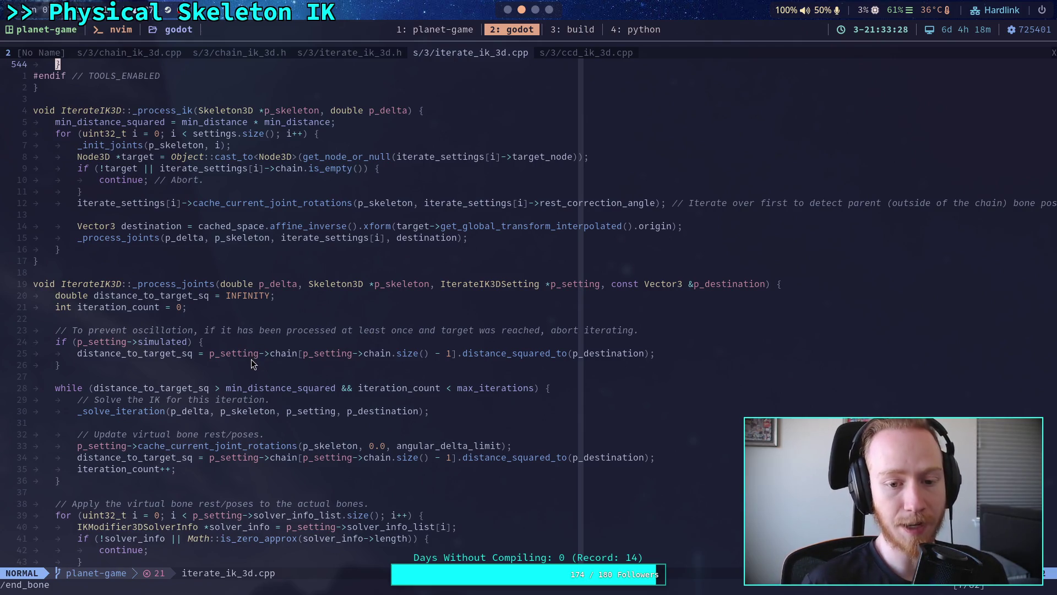
scroll(252, 359, down, 1)
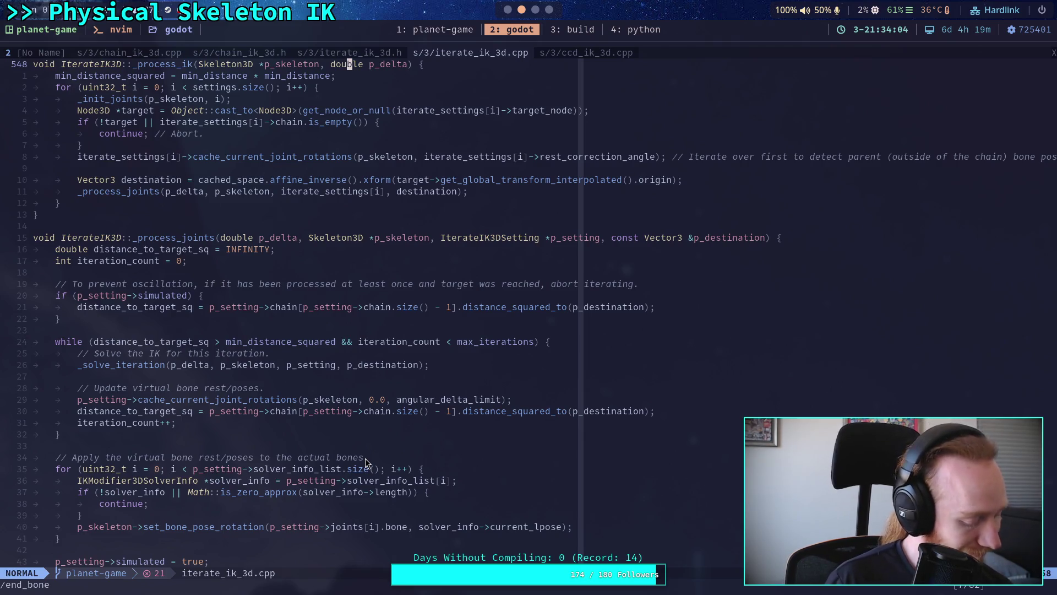
scroll(365, 458, down, 2)
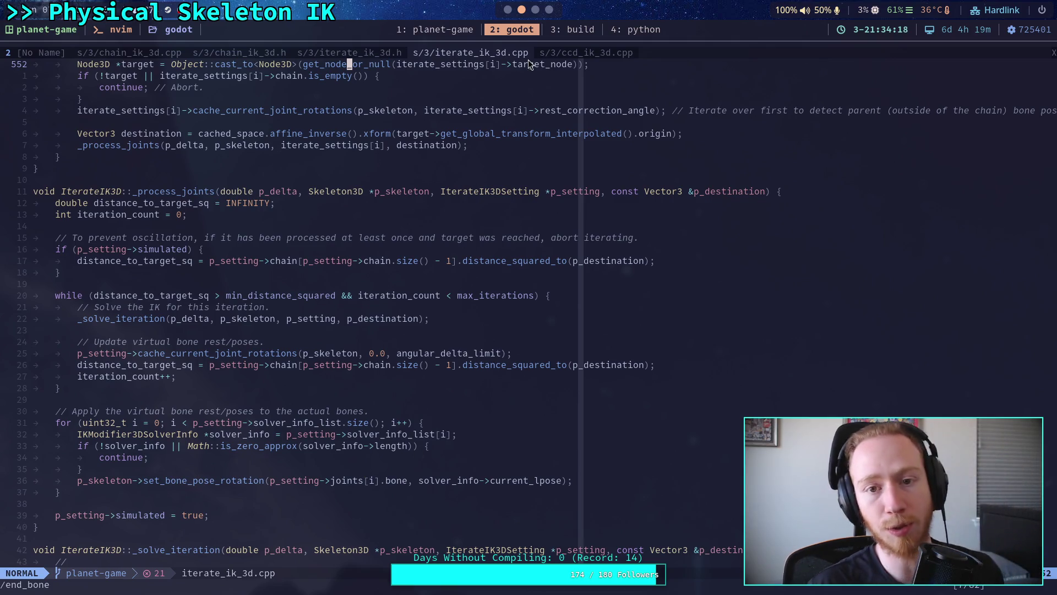
click(509, 10)
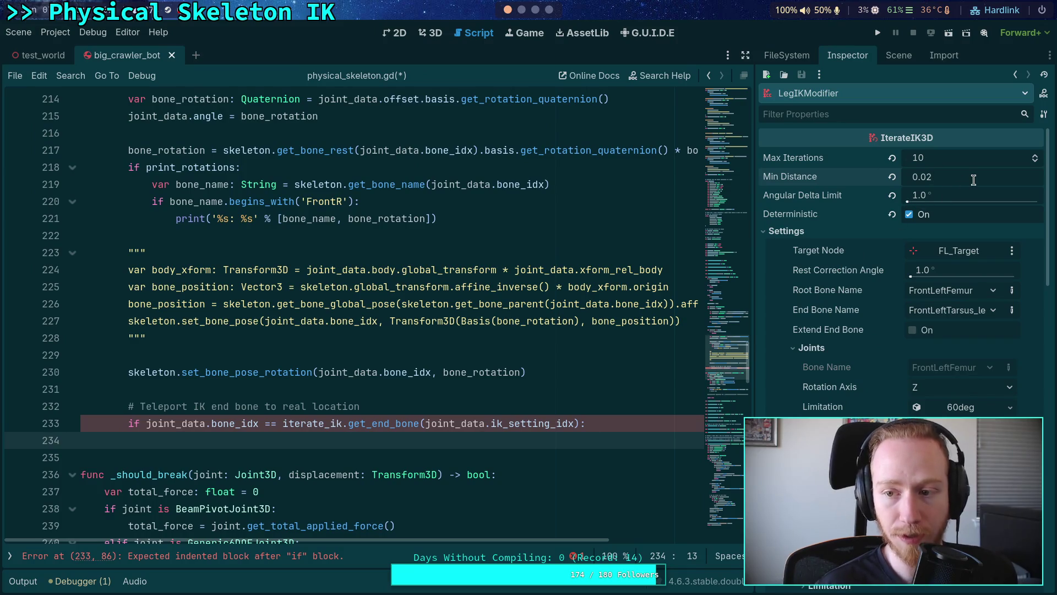
key(BackSpace)
Step: Set the leg IK modifier's Min Distance to 0.0 in the Inspector
text(0)
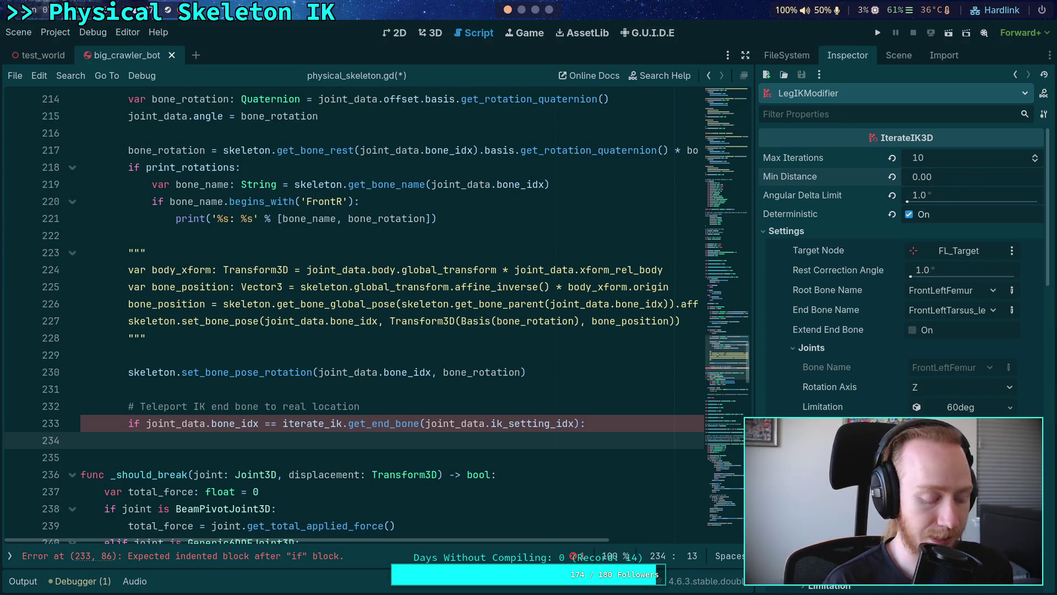
text(21)
key(Return)
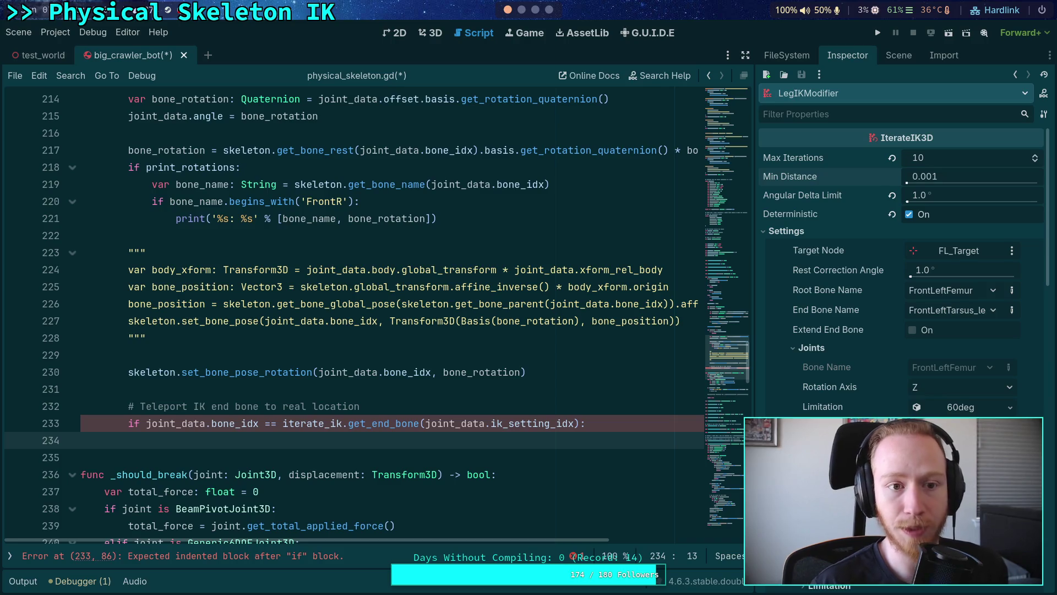
drag(908, 182, 898, 177)
click(895, 176)
click(937, 176)
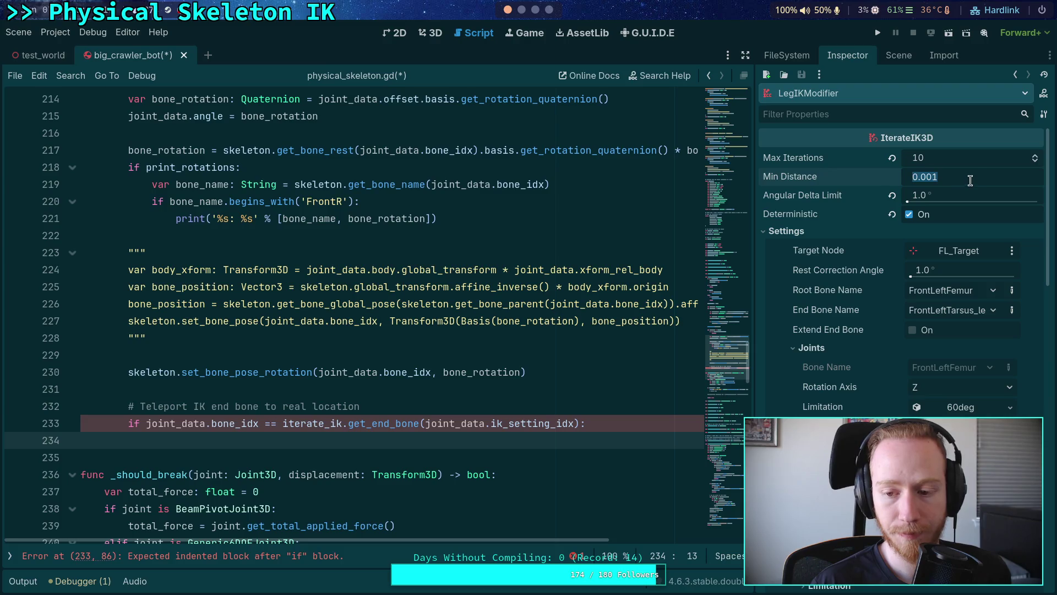
text(0)
key(Return)
Step: Comment out the end-bone teleport check on line 233 with # and run the project
click(570, 270)
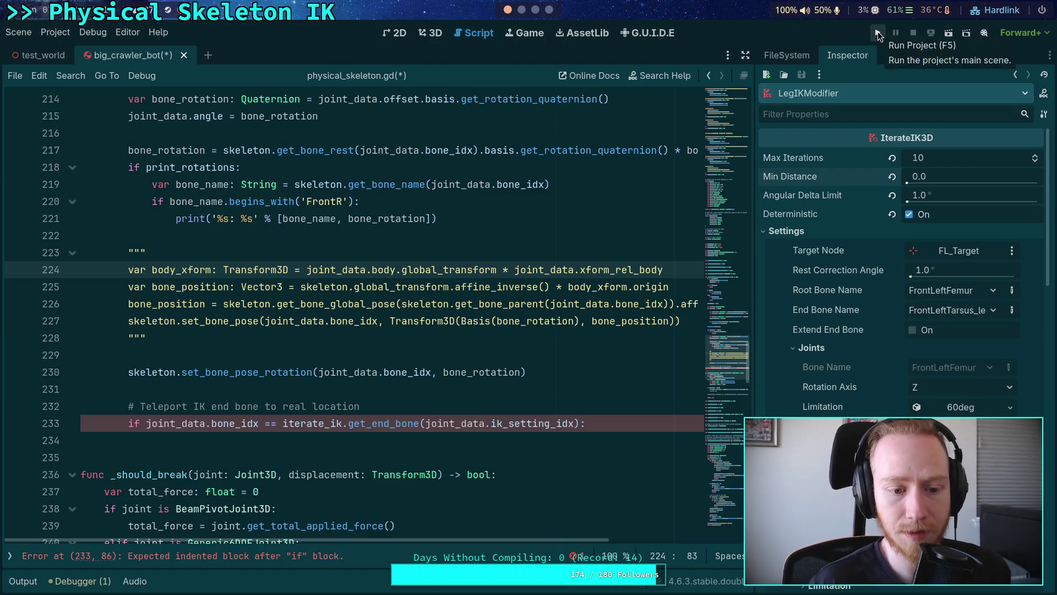
click(129, 423)
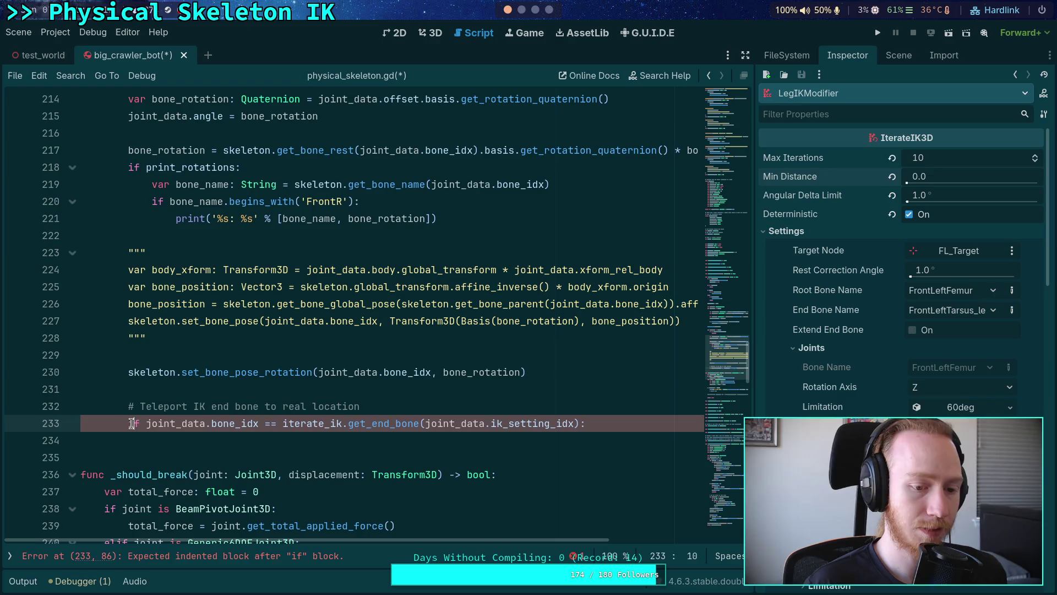
text(#)
click(877, 34)
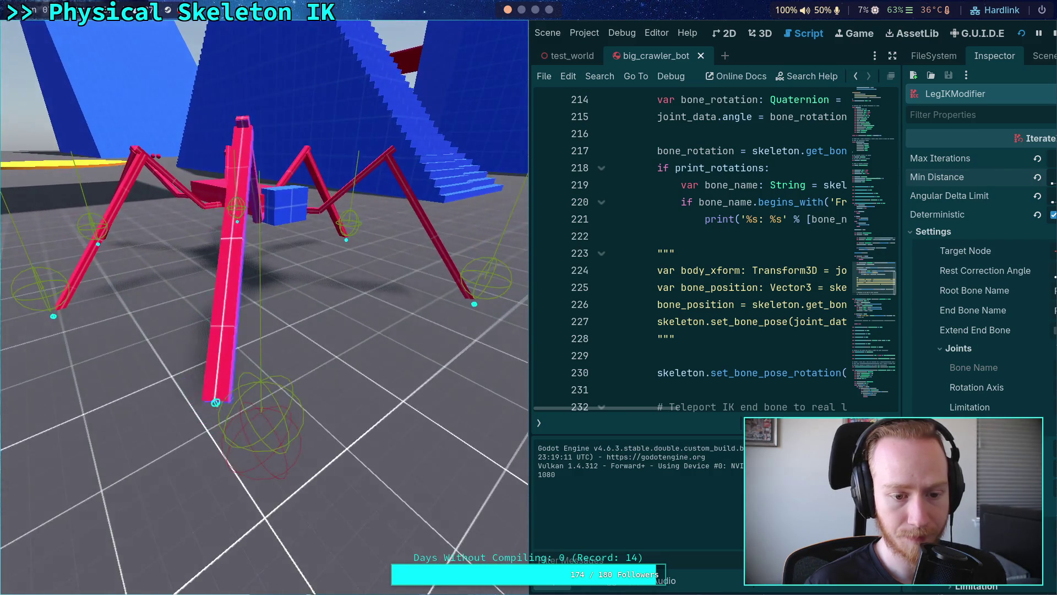
Step: Frame-step the running spider game seven physics ticks to watch the pink leg tilt, then stop it
key(period)
key(period)
key(period)
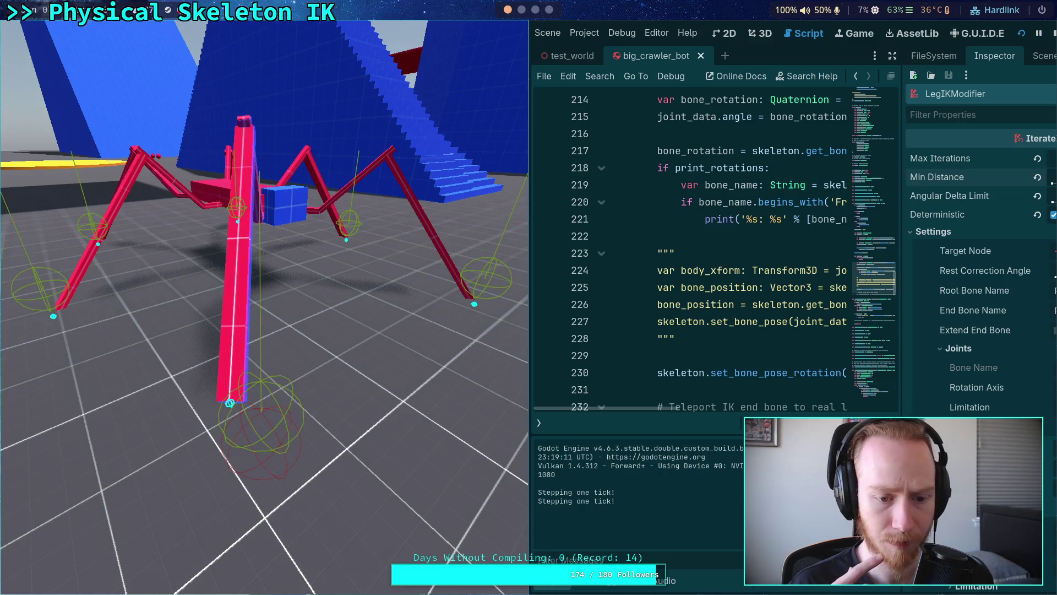
key(period)
key(period)
key(period)
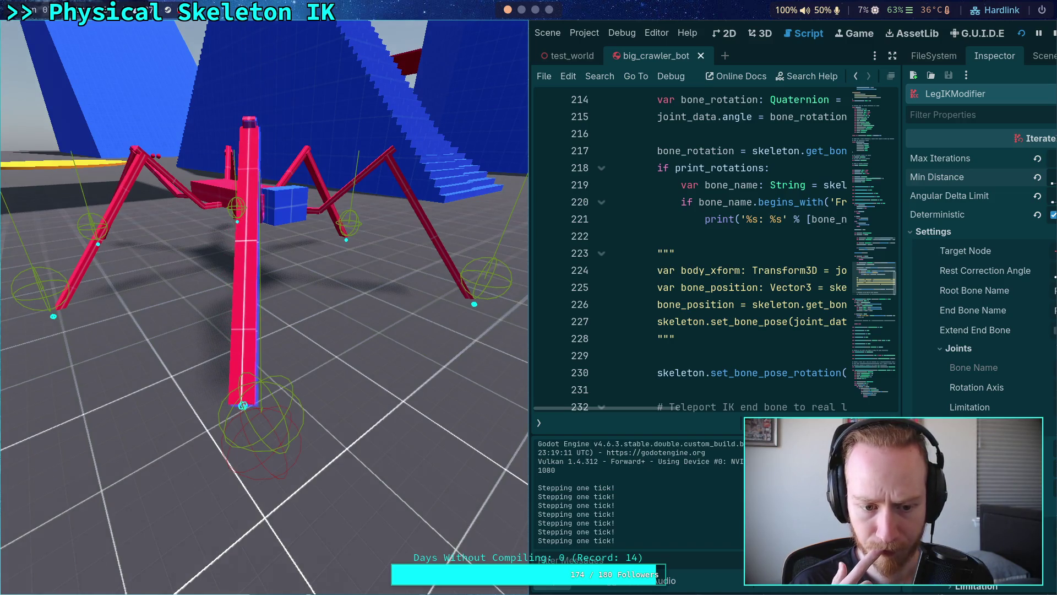
key(period)
key(period)
key(period)
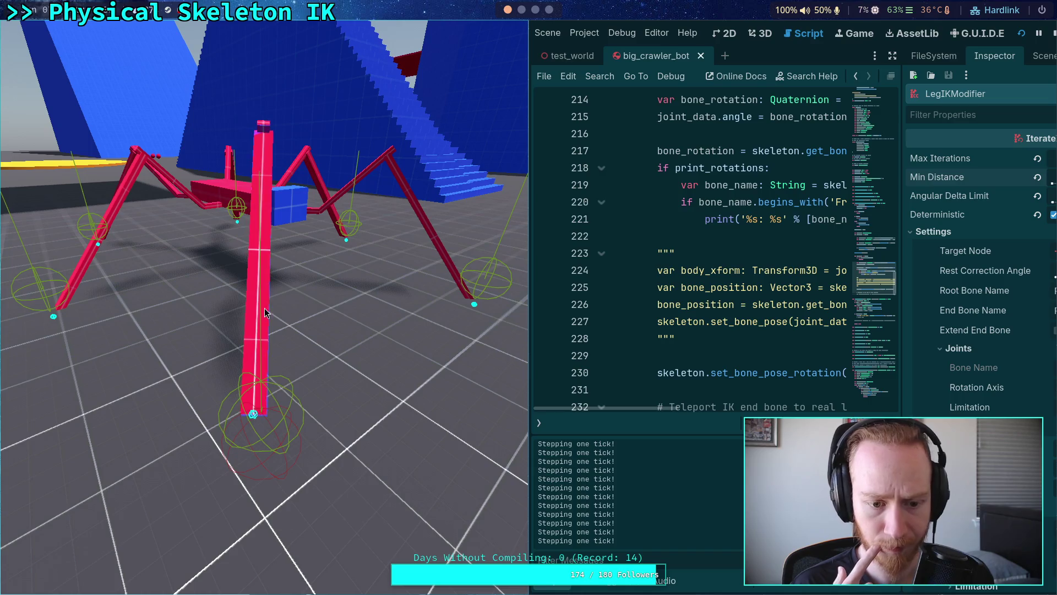
key(period)
key(period)
key(period)
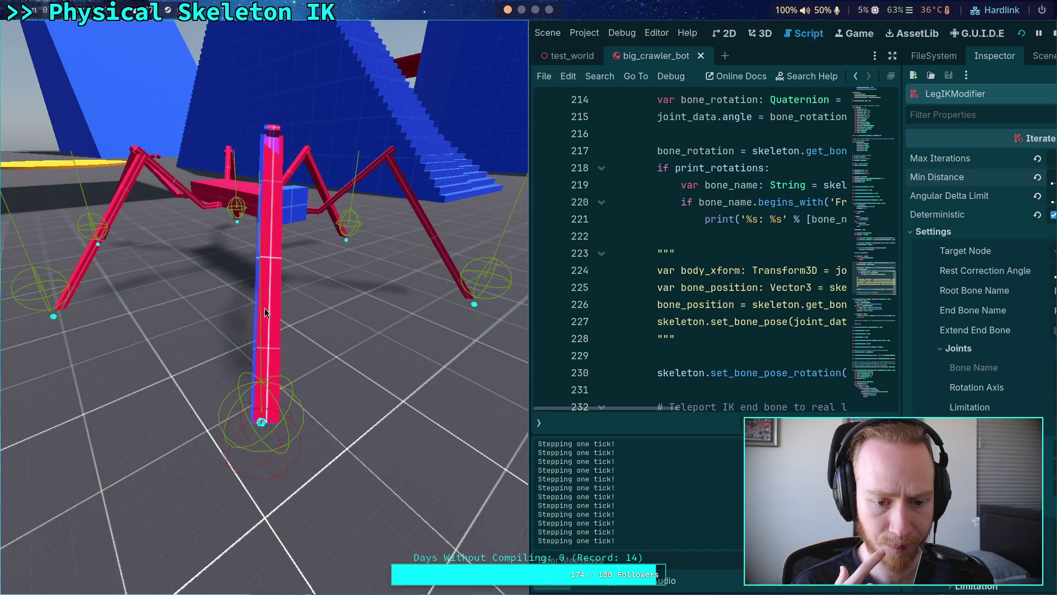
key(period)
key(period)
key(period)
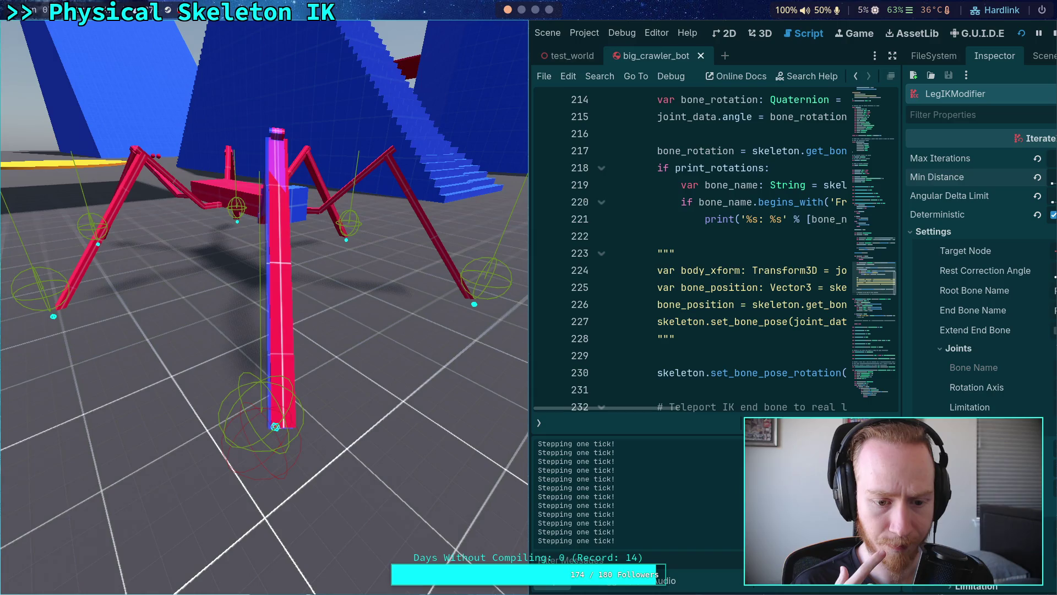
key(period)
key(period)
key(period)
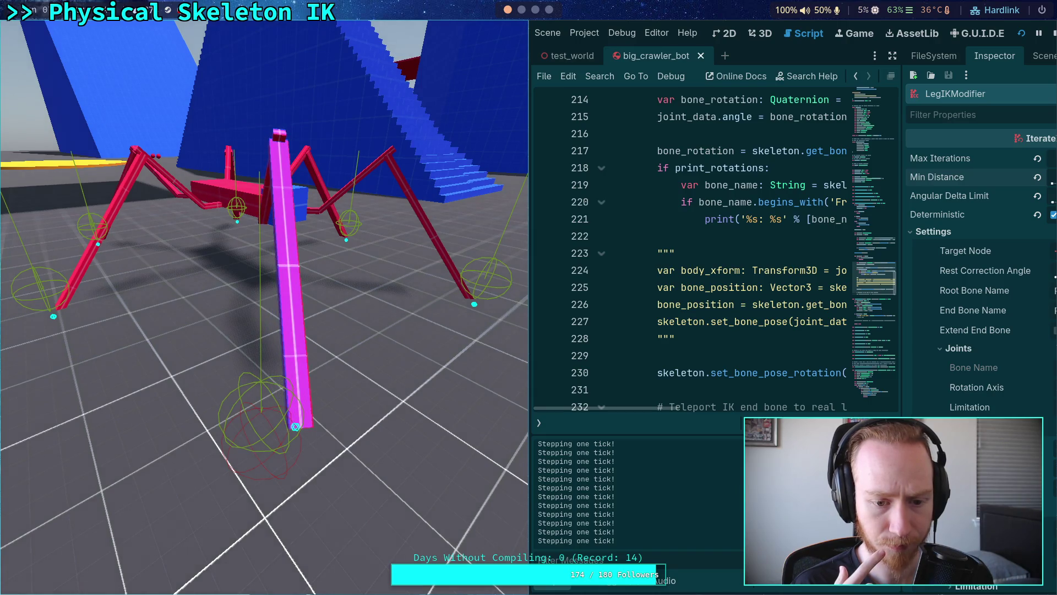
key(period)
key(period)
key(period)
key(period)
key(period)
key(period)
key(period)
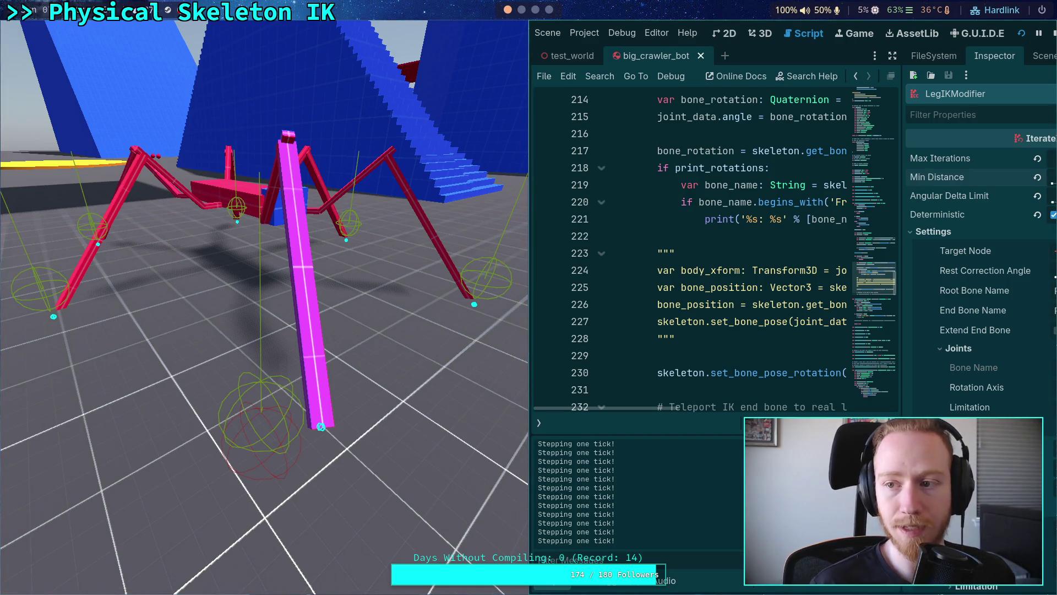
key(F8)
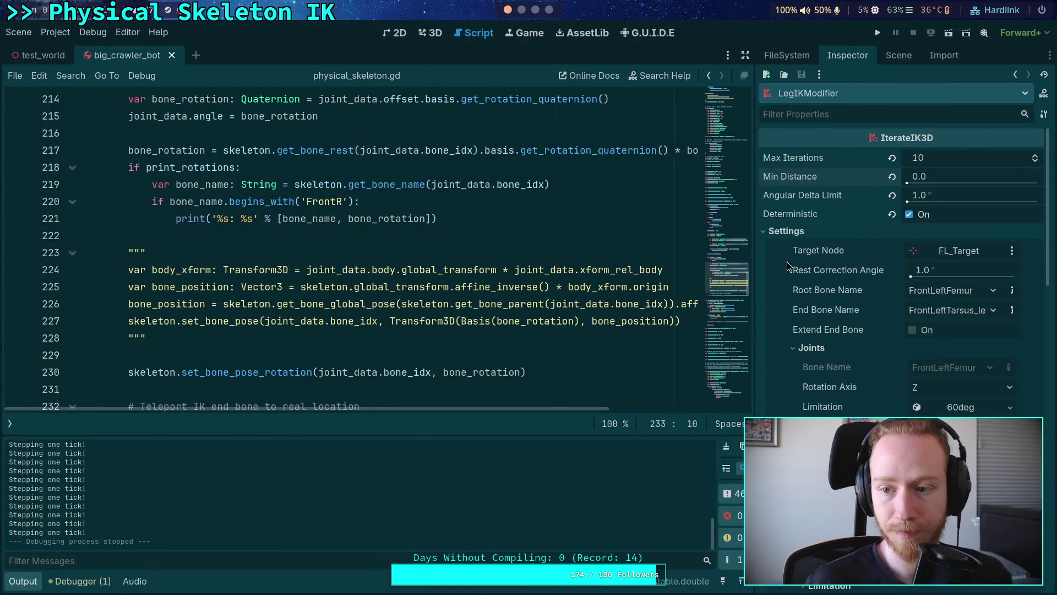
Step: Select FR_Femur_Joint to show its angular motor settings, save the crawler bot scene, and relaunch the game
click(785, 230)
click(901, 56)
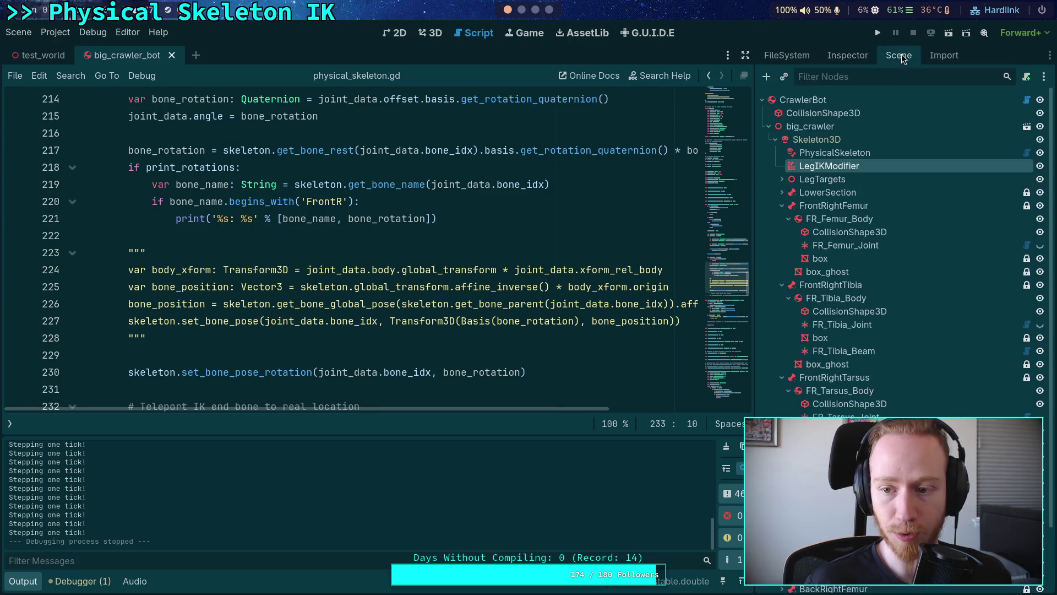
click(848, 246)
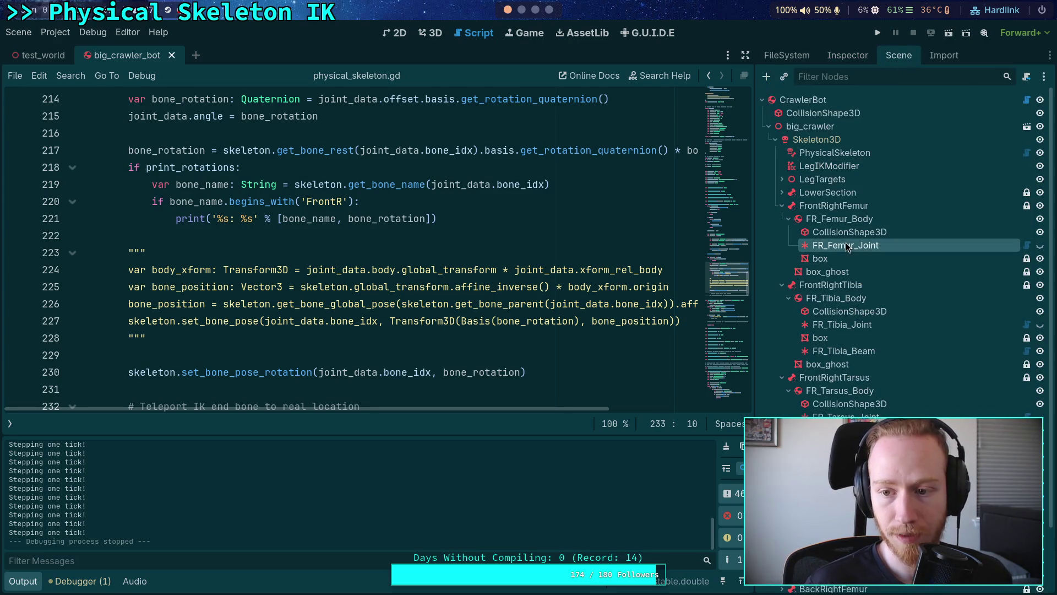
click(846, 59)
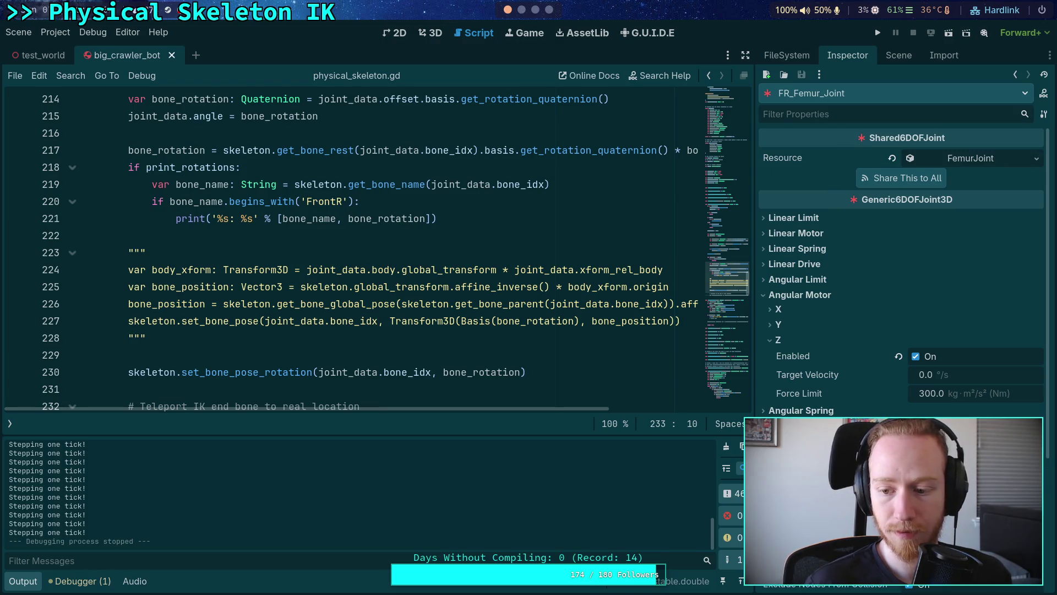
key(ctrl+s)
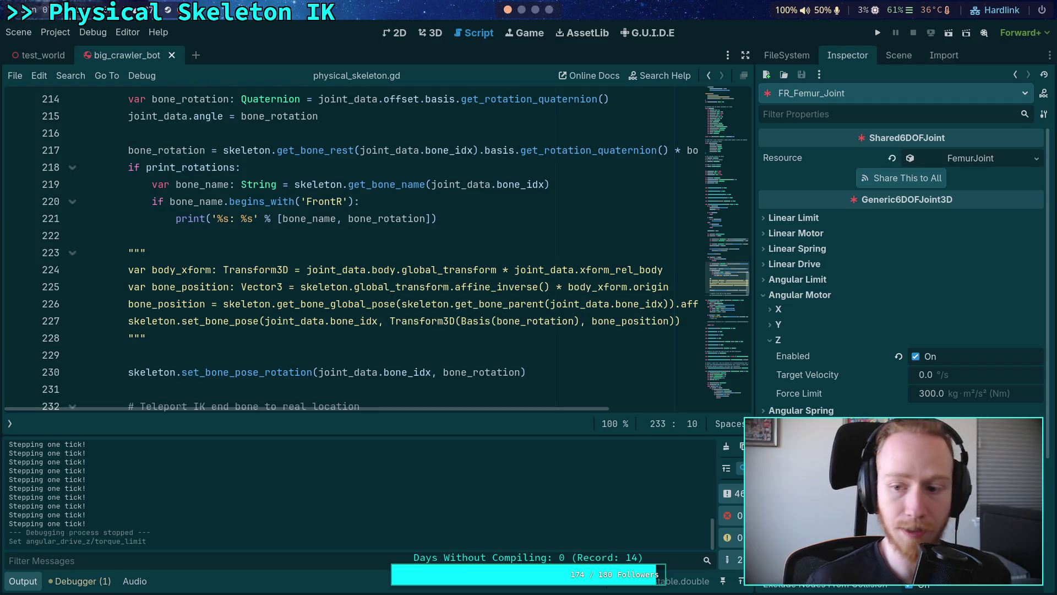
click(878, 32)
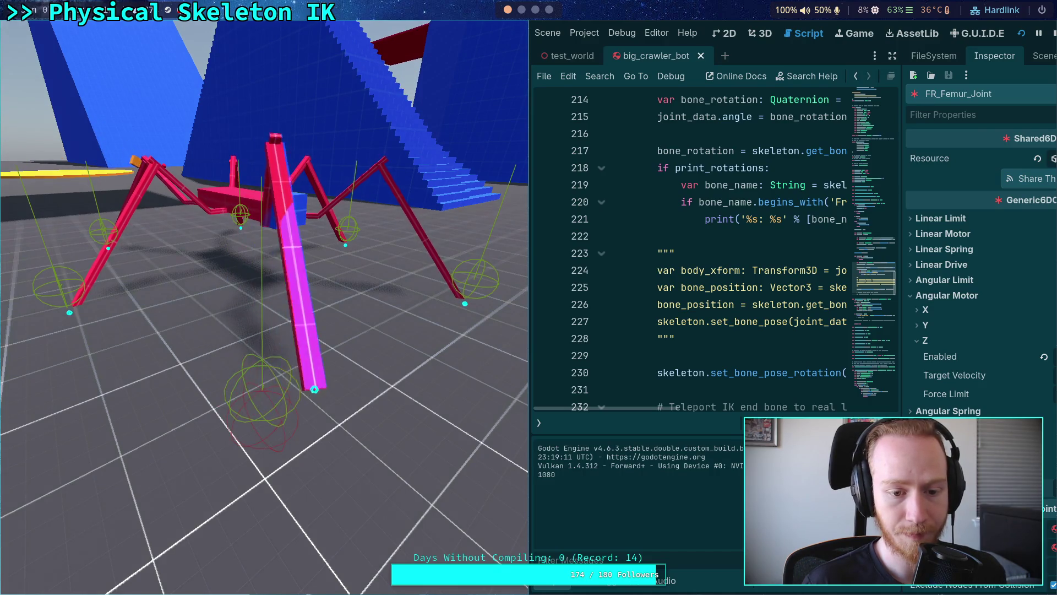
Step: Frame-step five physics ticks while the vertical leg rights itself and tilts, then stop the game
key(period)
key(period)
key(period)
key(period)
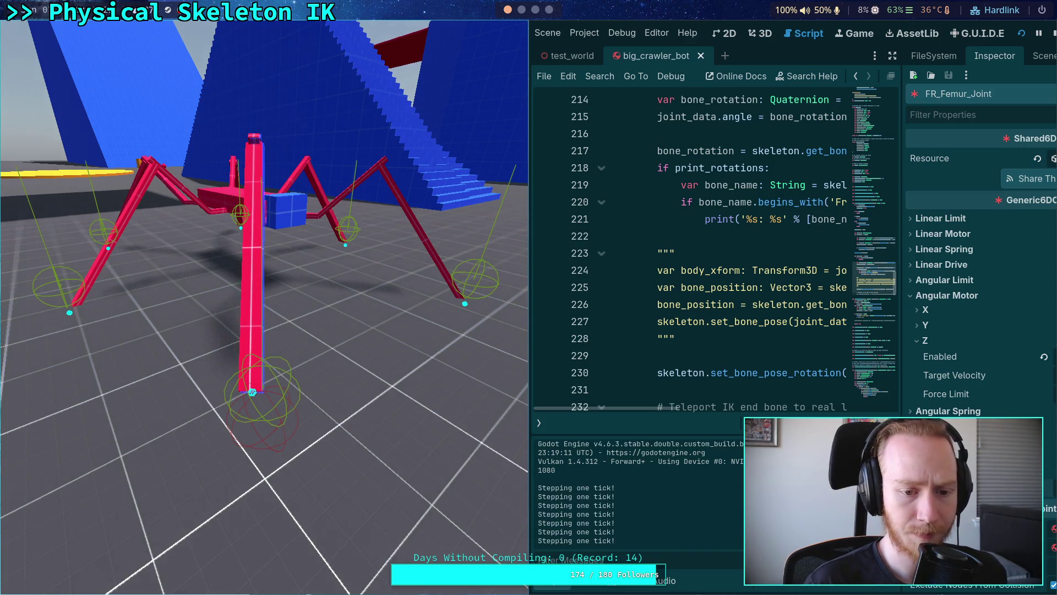
key(period)
key(period)
key(period)
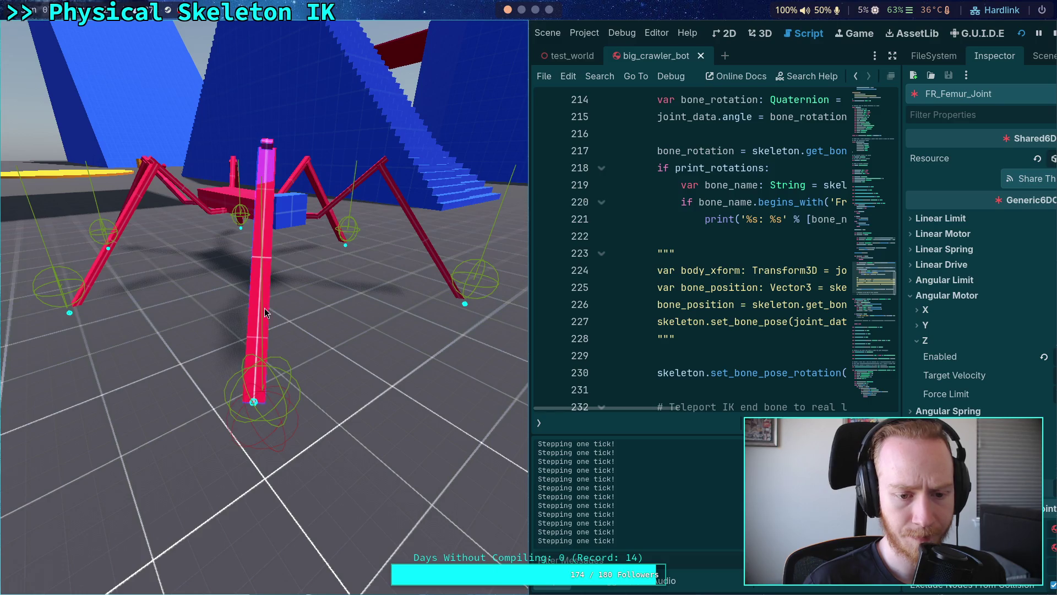
key(period)
key(period)
key(period)
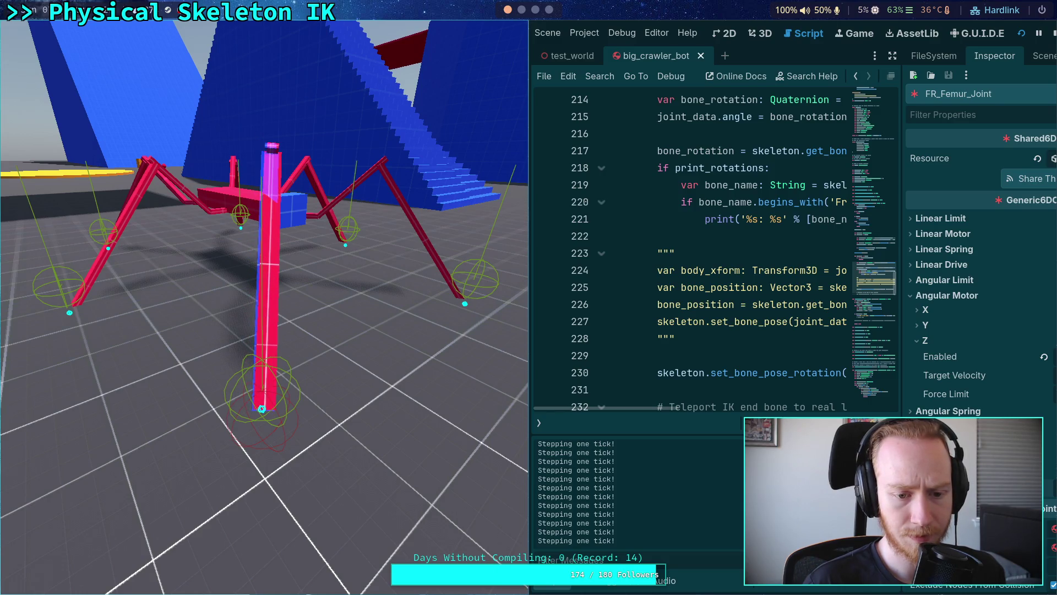
key(period)
key(period)
key(period)
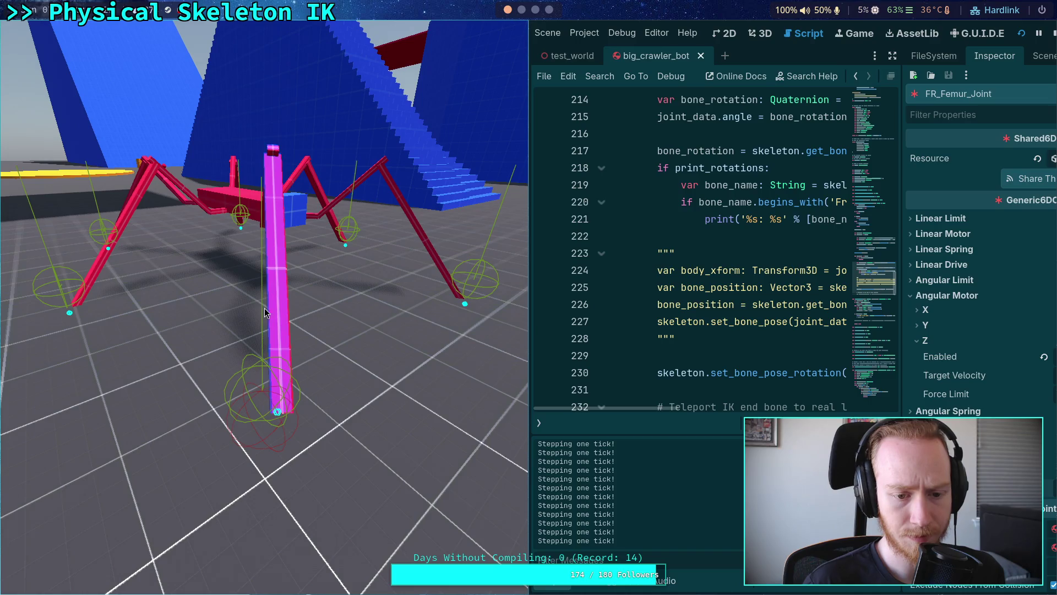
key(period)
key(period)
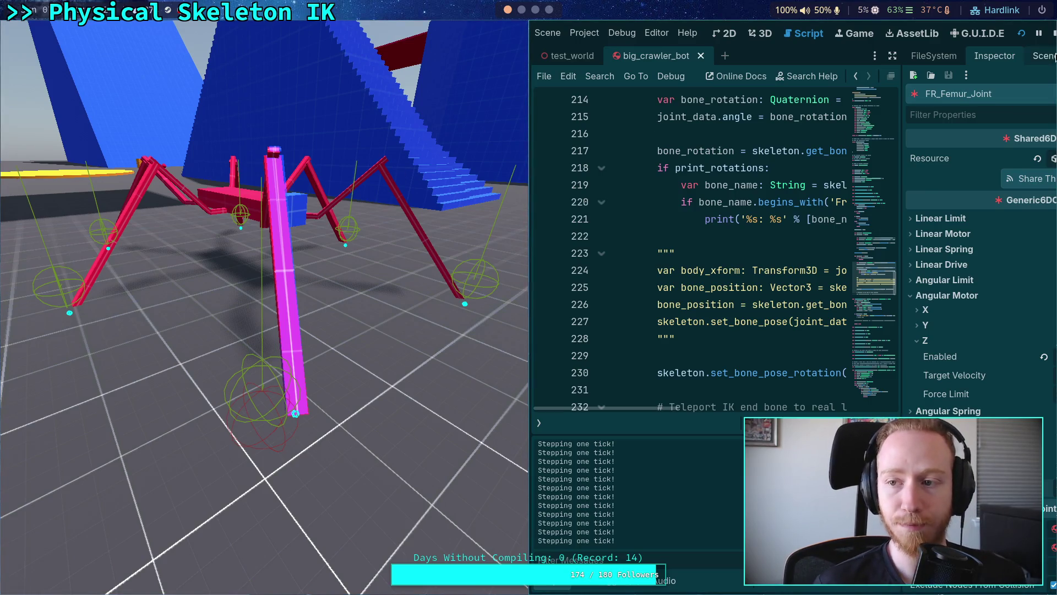
key(F8)
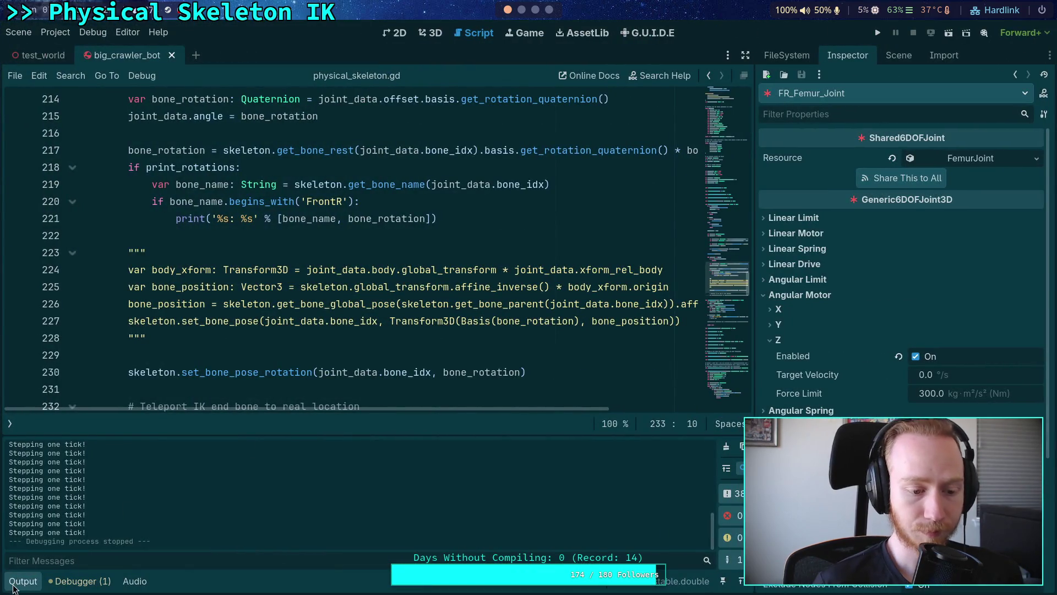
Step: Hide the Output panel and look over the commented teleport lines 232–233
click(10, 585)
click(226, 393)
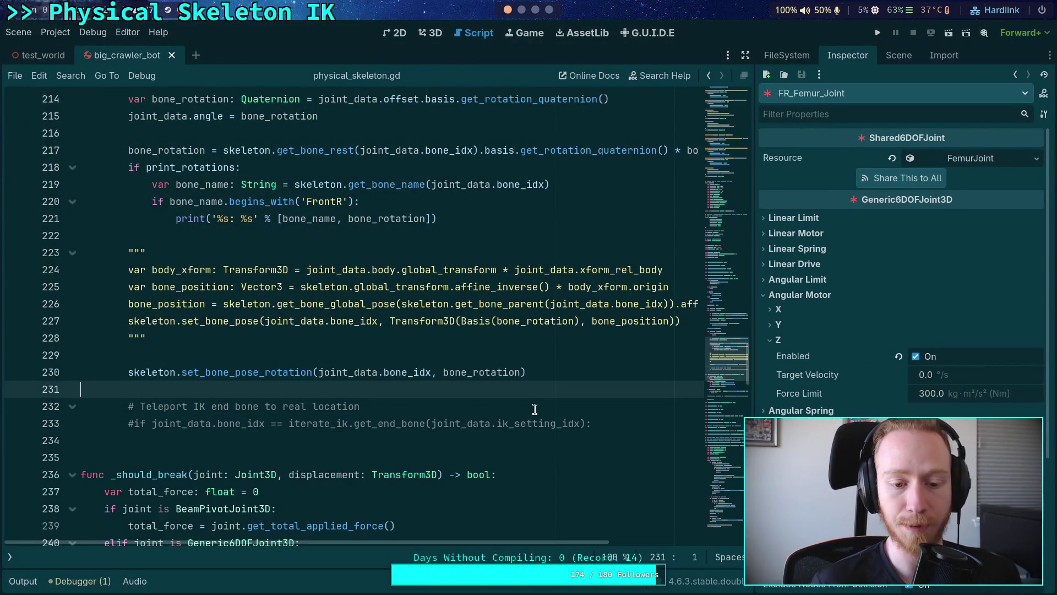
drag(615, 425, 136, 389)
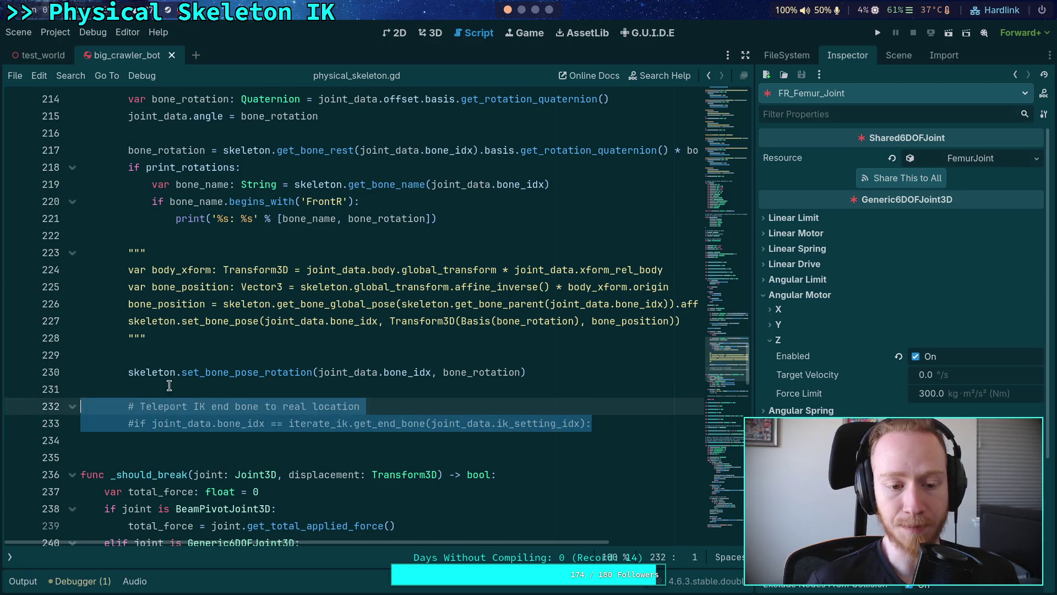
click(298, 376)
click(460, 405)
scroll(448, 385, down, 4)
scroll(301, 365, up, 3)
scroll(302, 365, up, 5)
scroll(301, 365, down, 8)
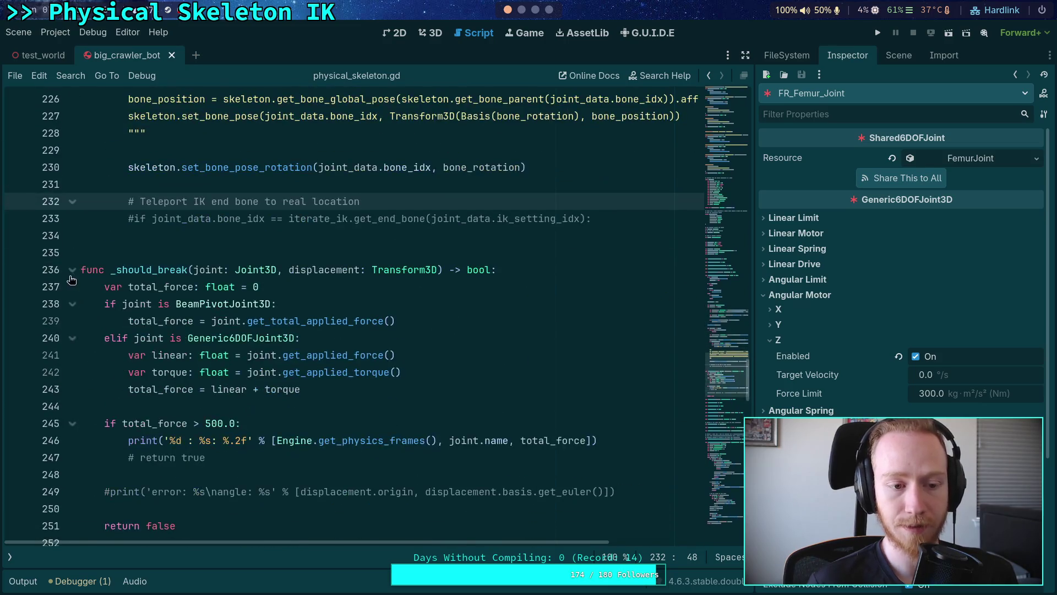
Step: Fold _should_break and unfold _solve_joint_motor to show its motor velocity code
click(71, 272)
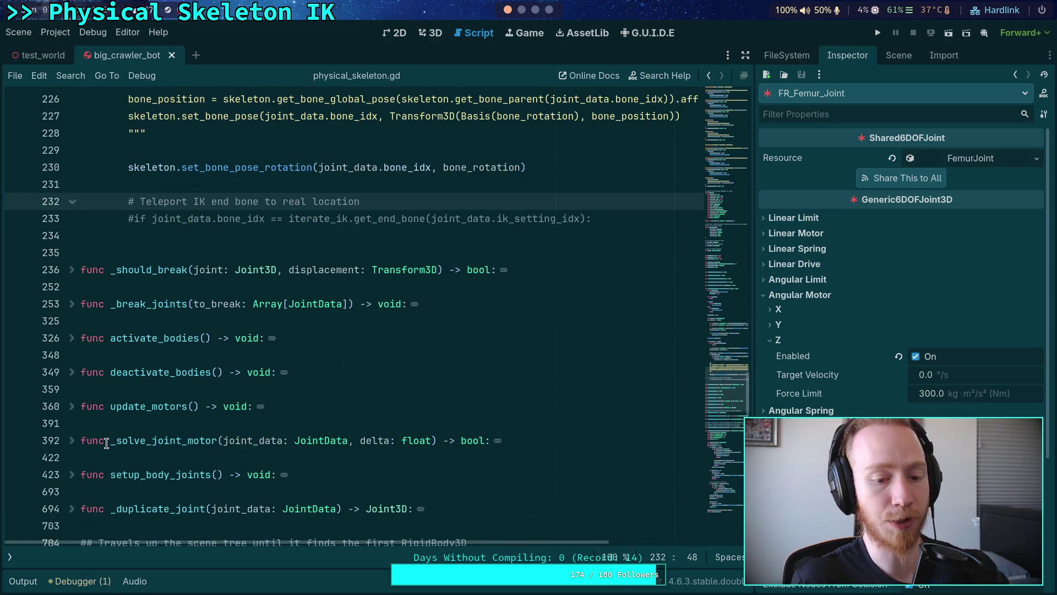
scroll(107, 440, down, 1)
click(74, 393)
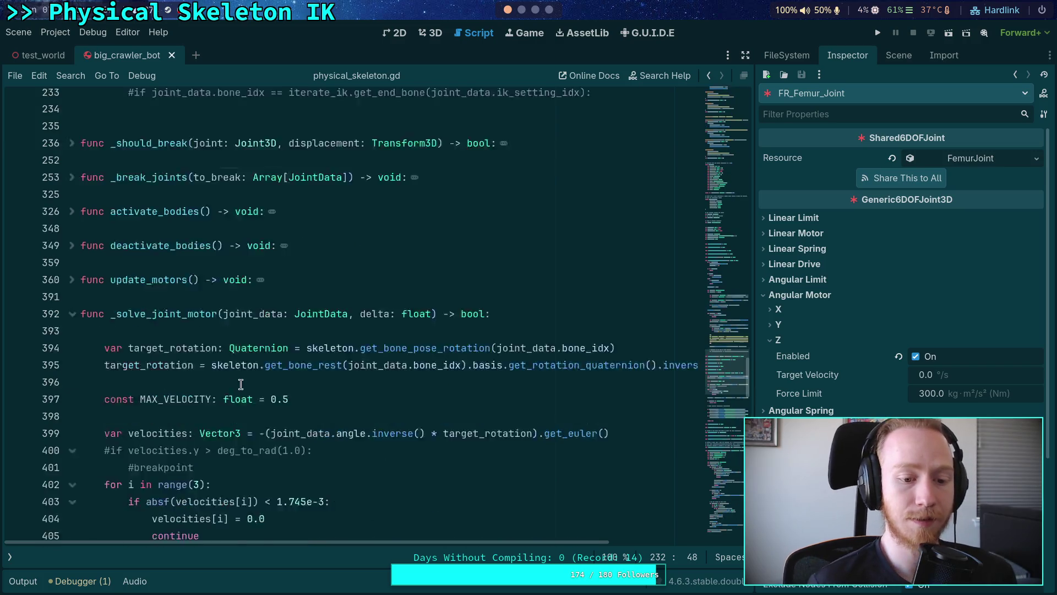
scroll(298, 369, down, 5)
click(366, 325)
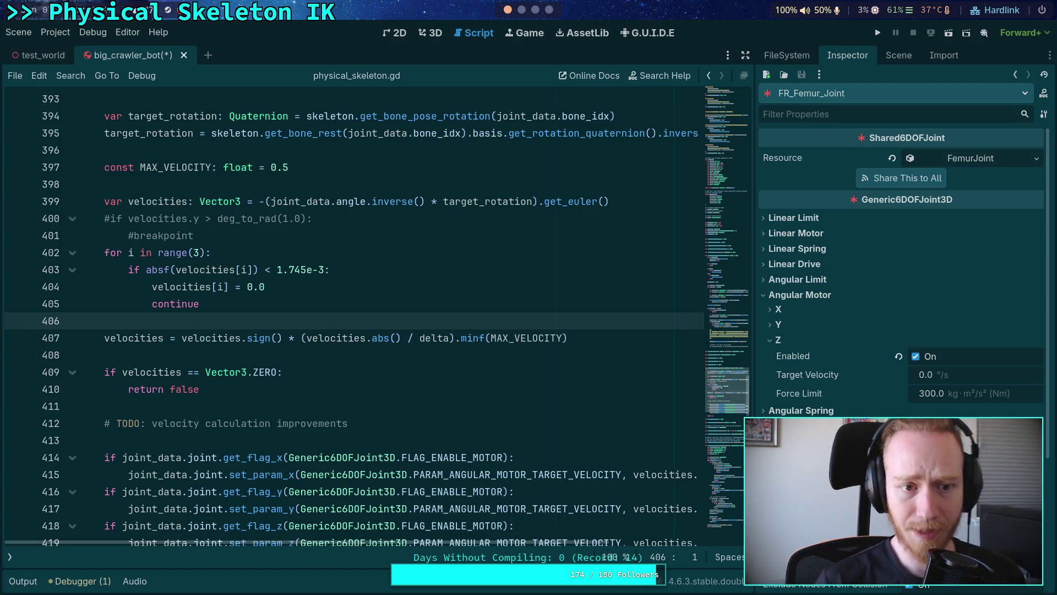
Step: Read through _solve_joint_motor's velocity capping, then show the node tree and the crawler bot's 3D view
click(486, 405)
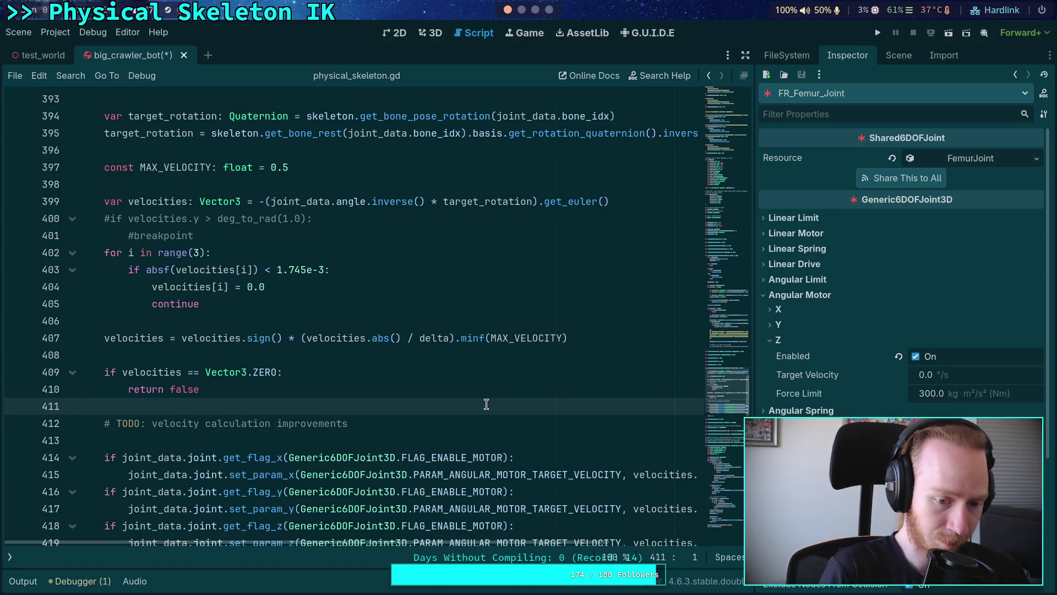
click(899, 56)
click(432, 33)
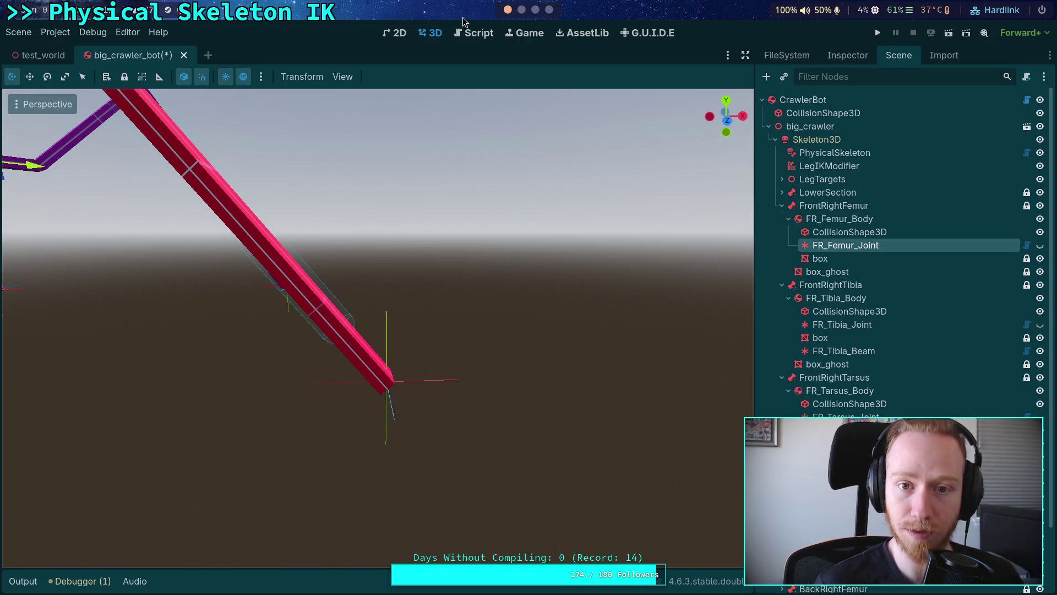
Step: Return to physical_skeleton.gd and review the set_param_x/y/z motor target velocity calls
click(473, 33)
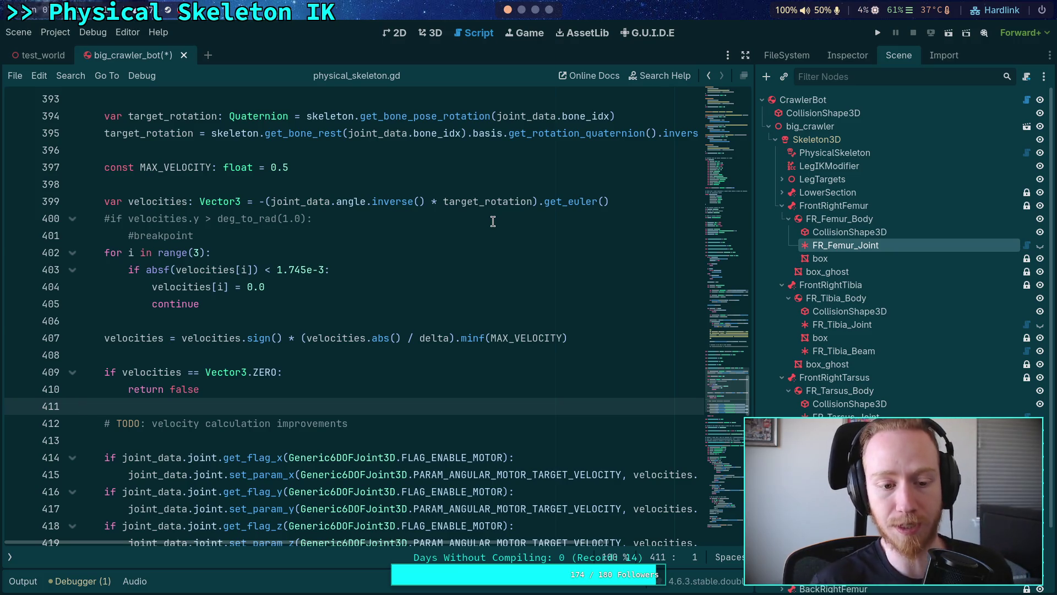
click(418, 422)
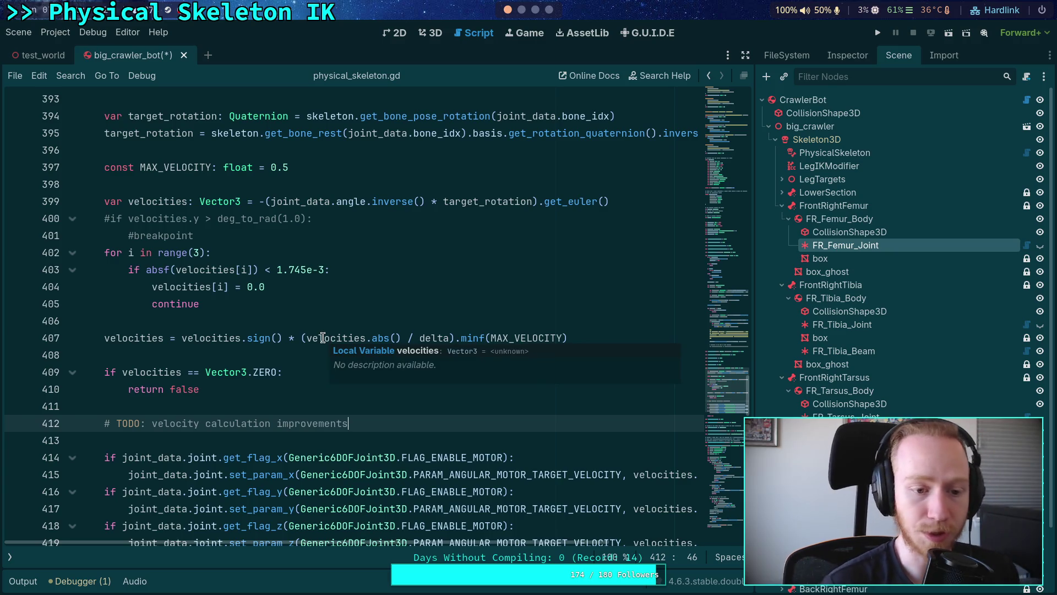
click(272, 402)
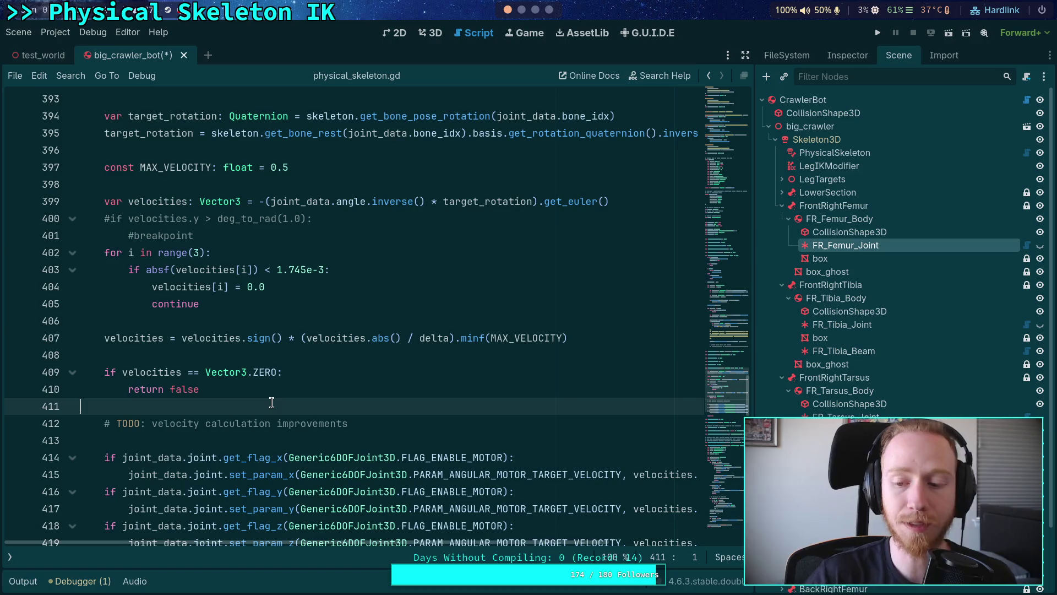
scroll(272, 402, down, 4)
click(257, 237)
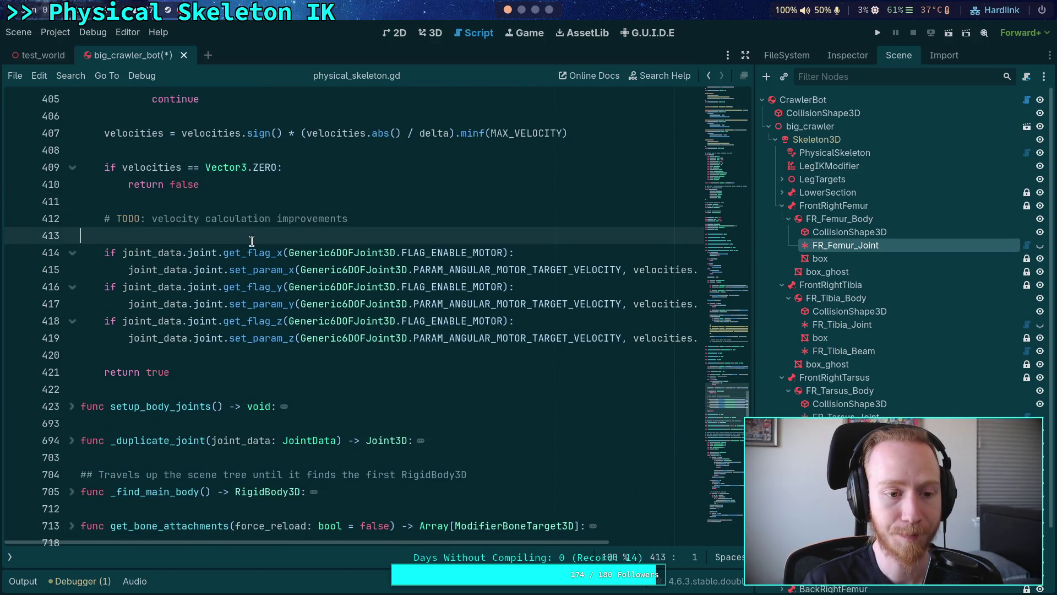
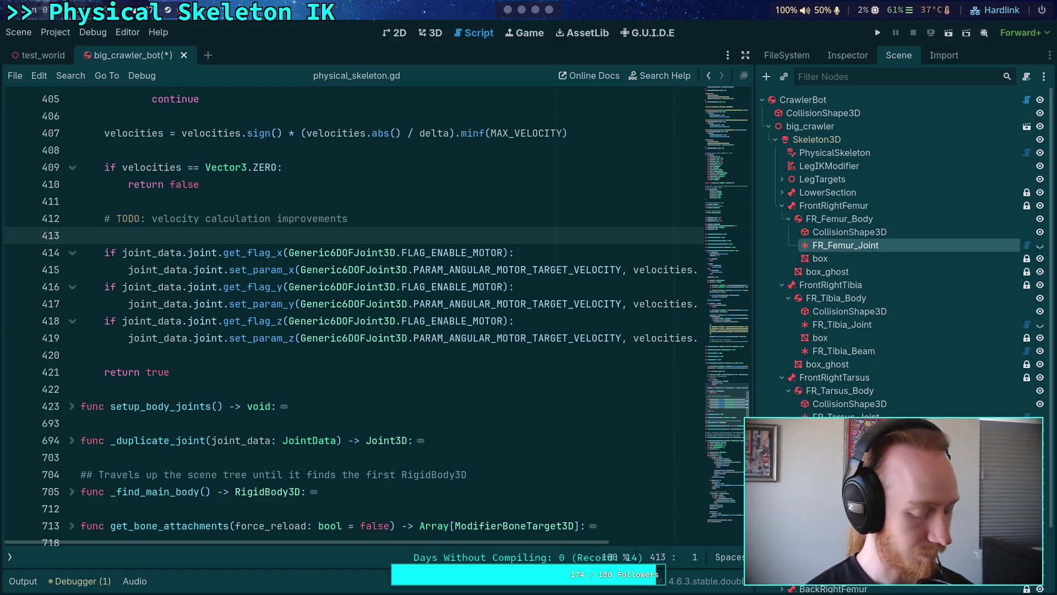
Step: Look up the Generic6DOFJoint3D class documentation, then return to line 420 of the script
click(386, 337)
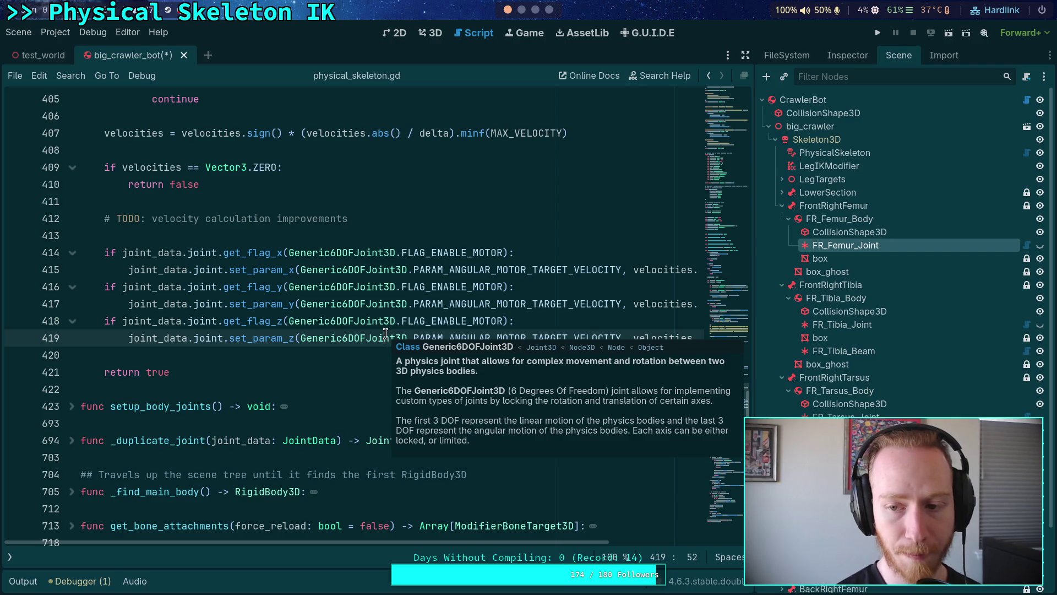
click(271, 354)
scroll(303, 355, up, 5)
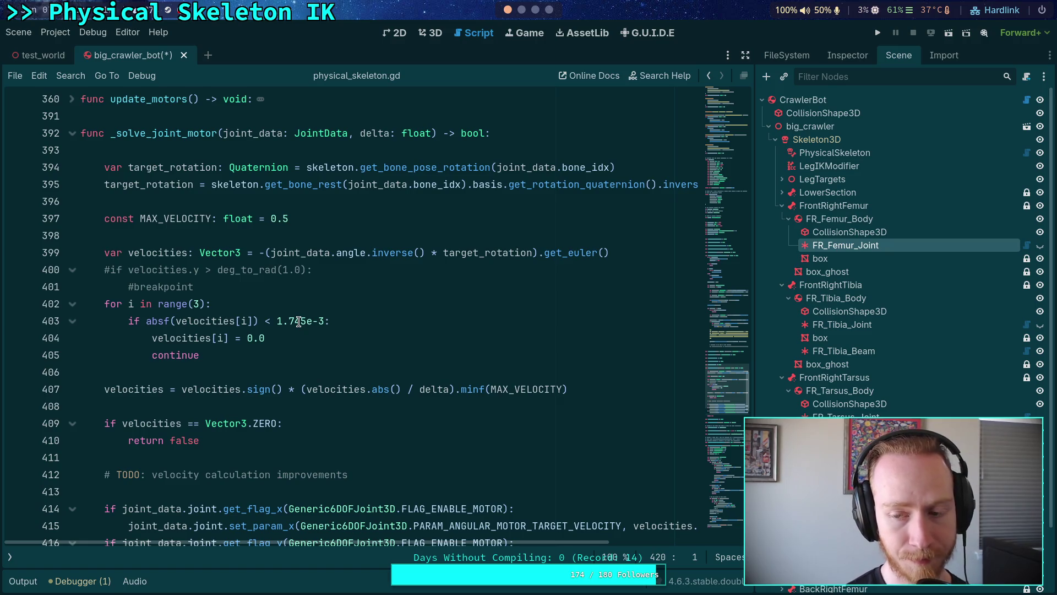
Step: Show FR_Femur_Joint's properties in a widened Inspector beside the script at line 415
click(861, 62)
drag(754, 228, 739, 228)
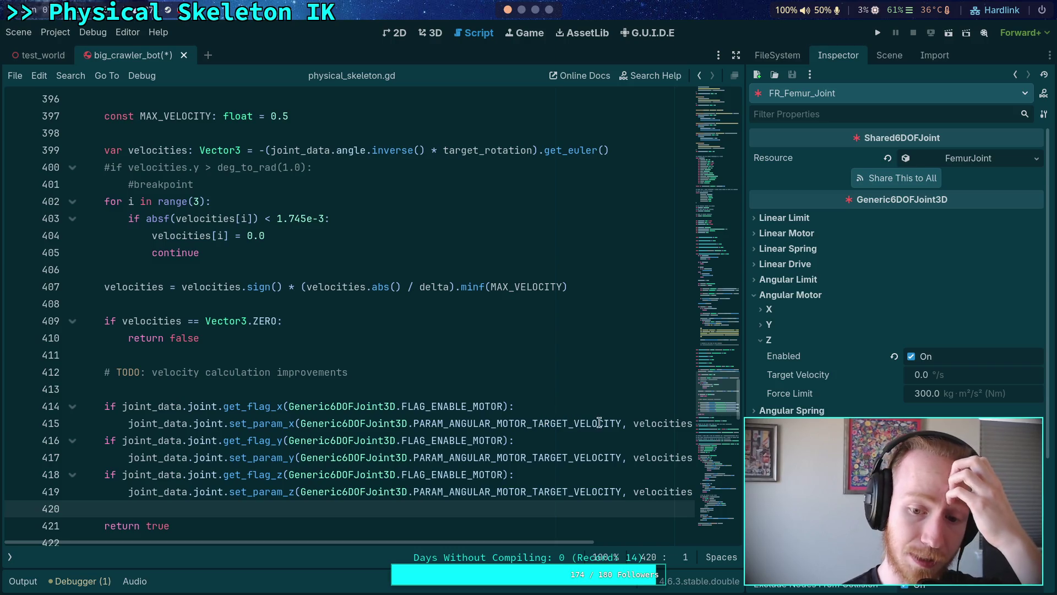
click(623, 423)
drag(746, 400, 812, 400)
click(739, 422)
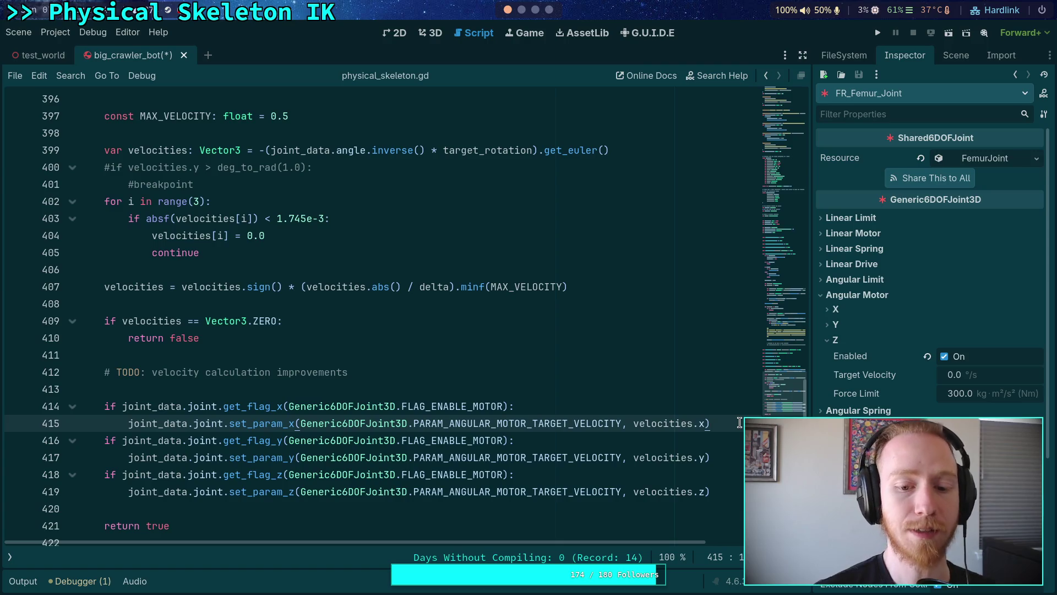
click(468, 382)
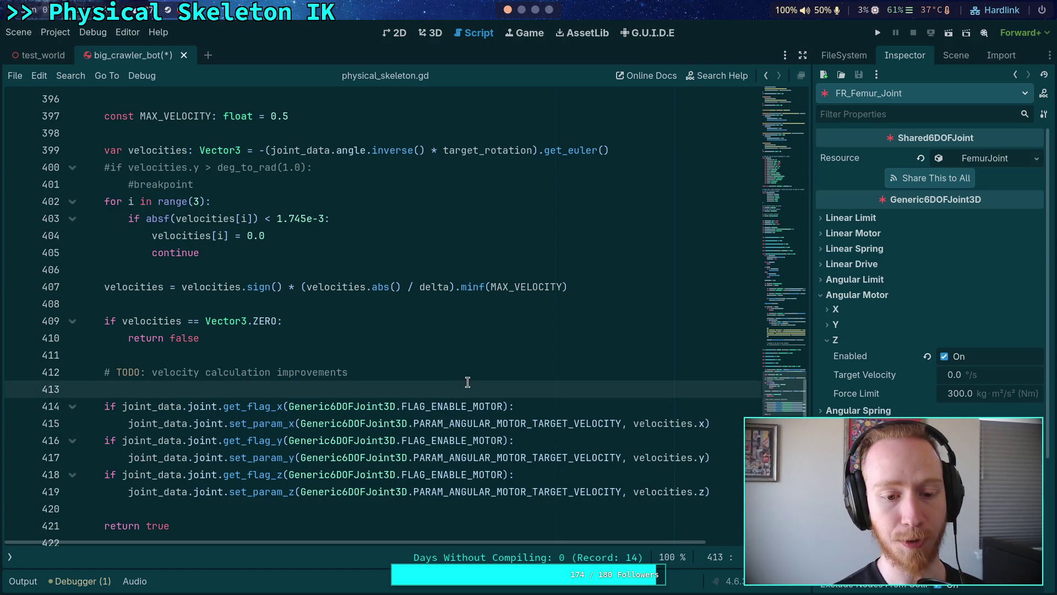
scroll(467, 382, up, 2)
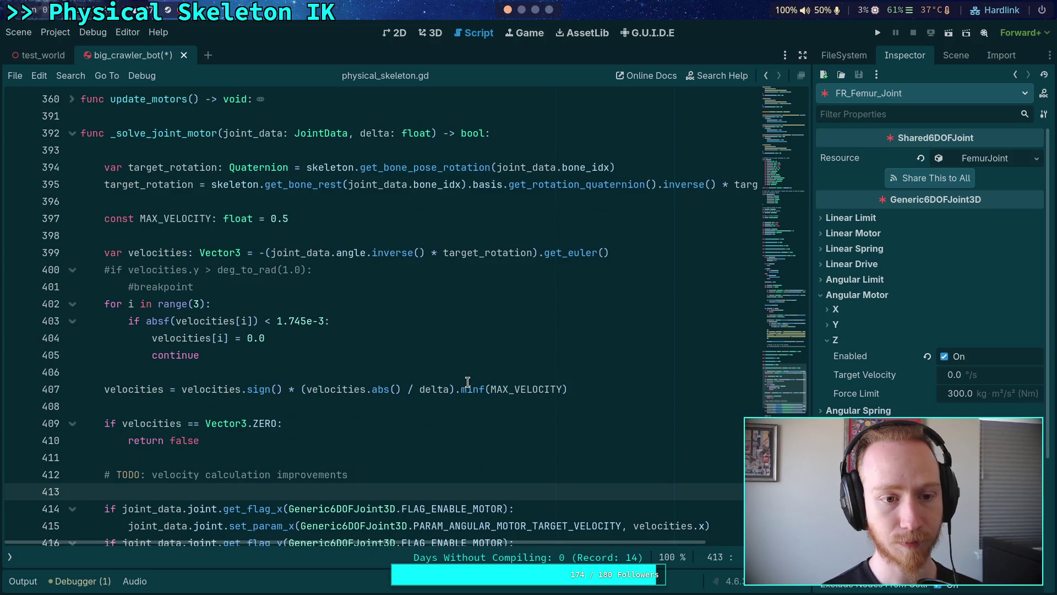
scroll(465, 382, up, 3)
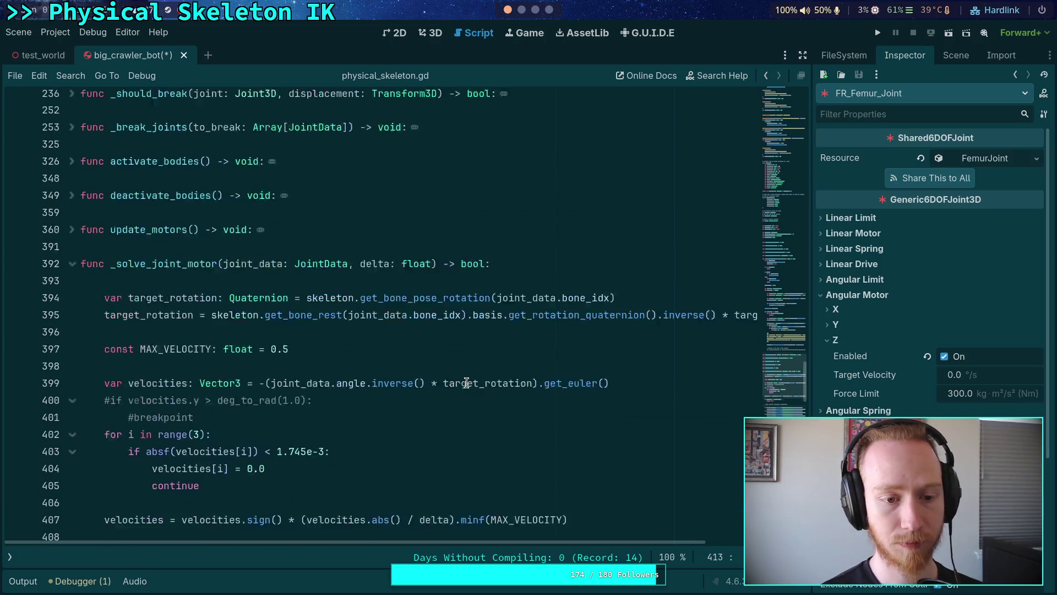
scroll(465, 382, up, 14)
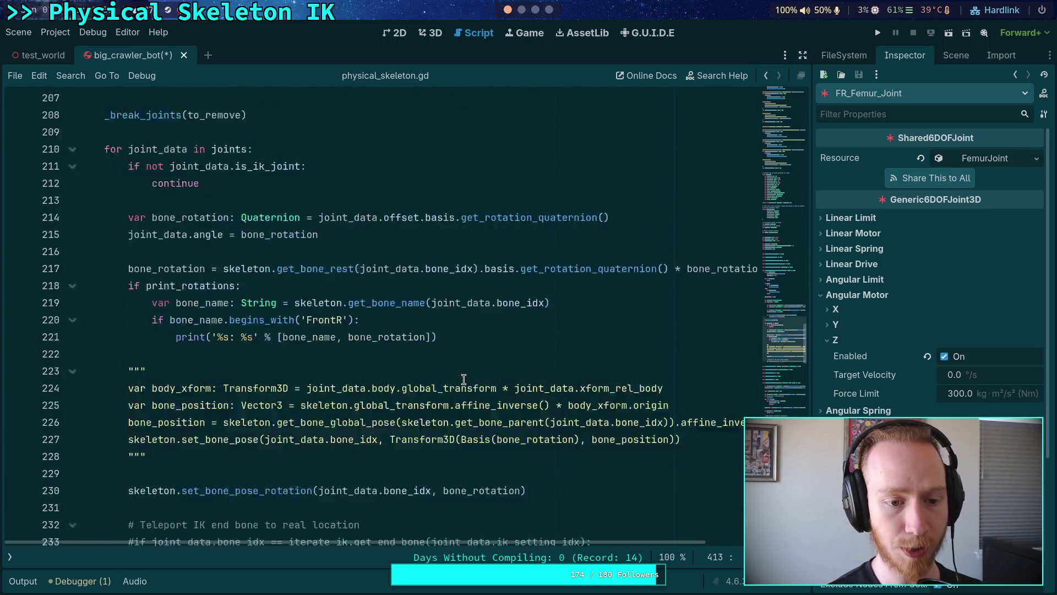
scroll(473, 378, up, 12)
scroll(473, 378, down, 19)
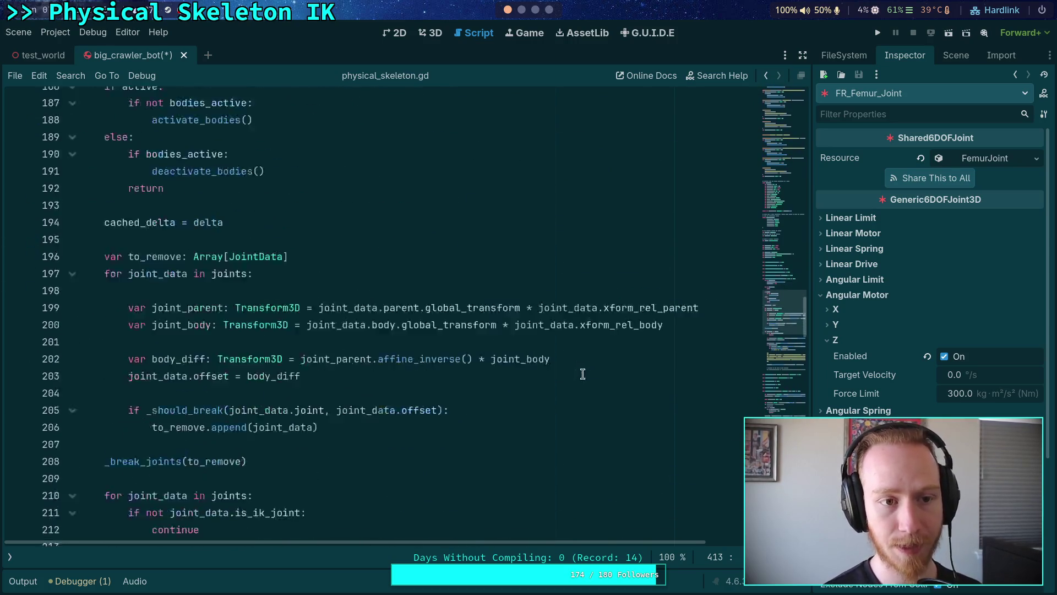
scroll(593, 376, down, 11)
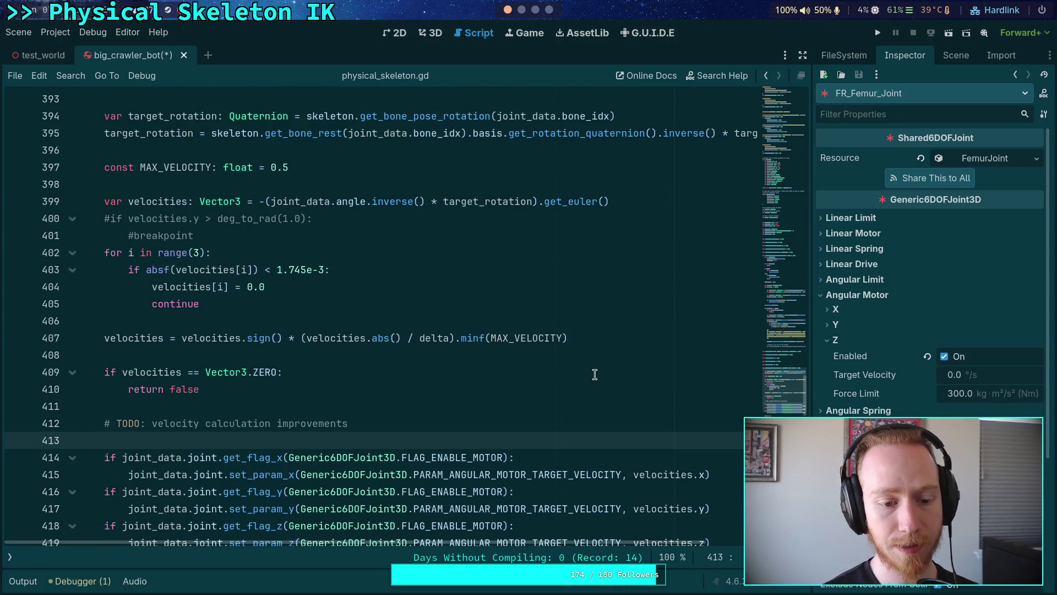
scroll(596, 376, down, 6)
scroll(595, 376, down, 3)
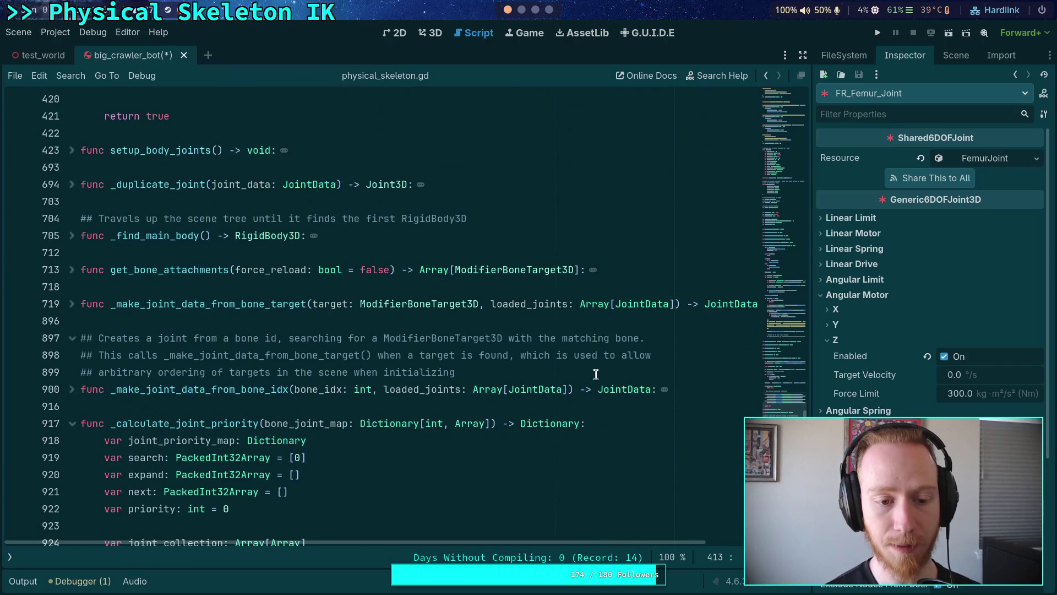
scroll(596, 374, down, 2)
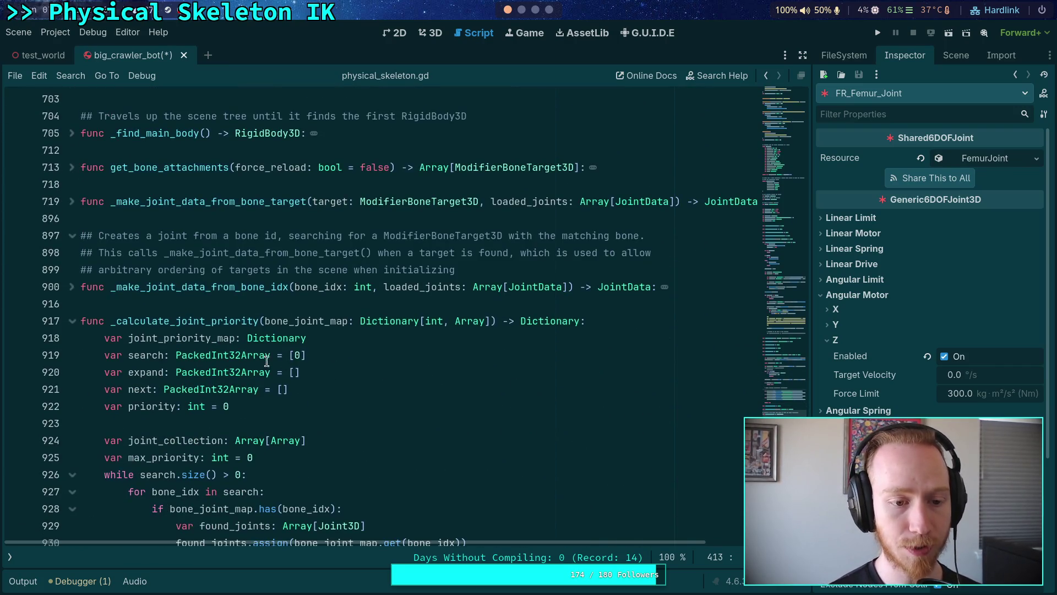
mouse_move(785, 363)
mouse_down()
mouse_move(784, 190)
mouse_move(799, 148)
mouse_move(782, 220)
mouse_up()
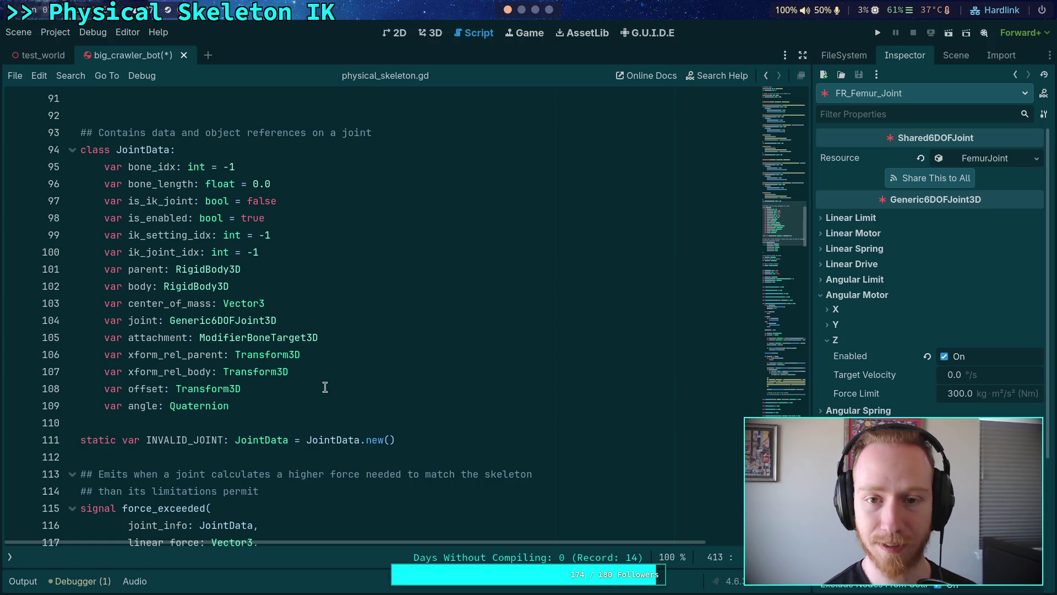
Step: Save and close the big_crawler_bot scene, then switch to the engine-source workspace
key(ctrl+s)
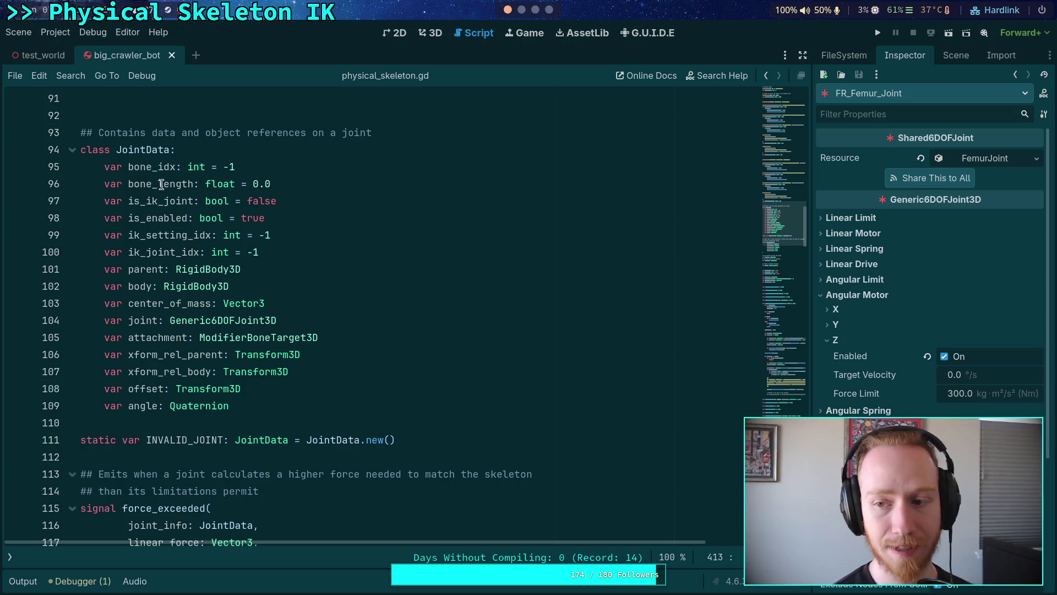
click(171, 55)
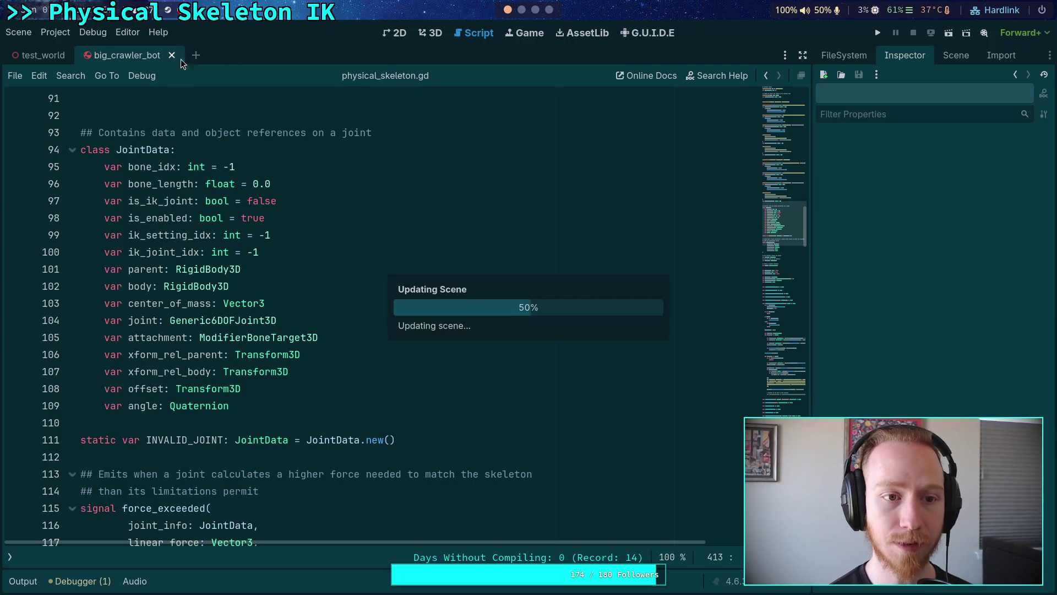
click(526, 10)
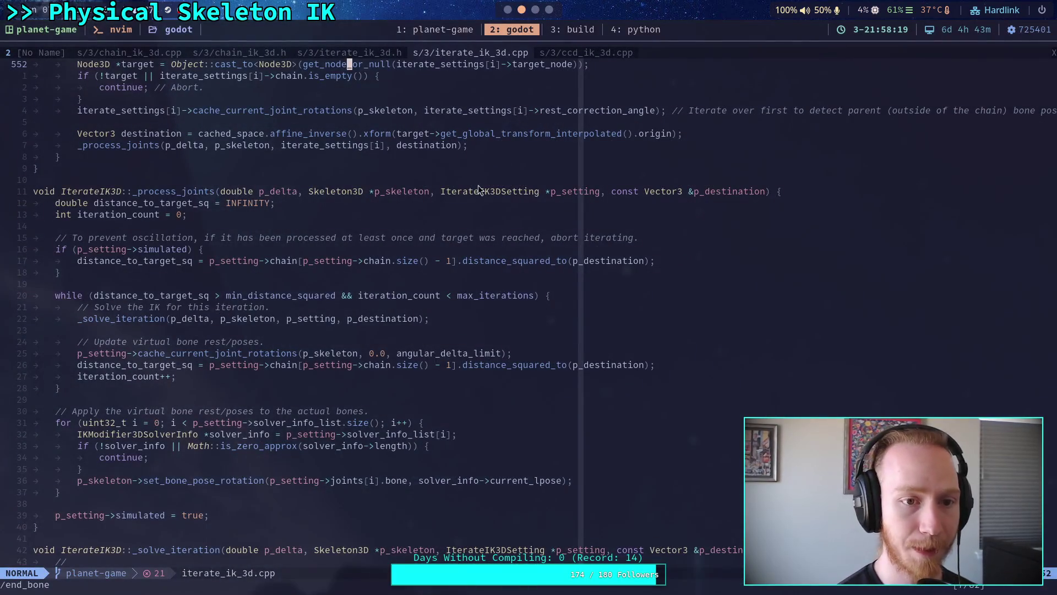
Step: Run git diff in the planet-game terminal and scroll through the physical_skeleton.gd changes
click(460, 32)
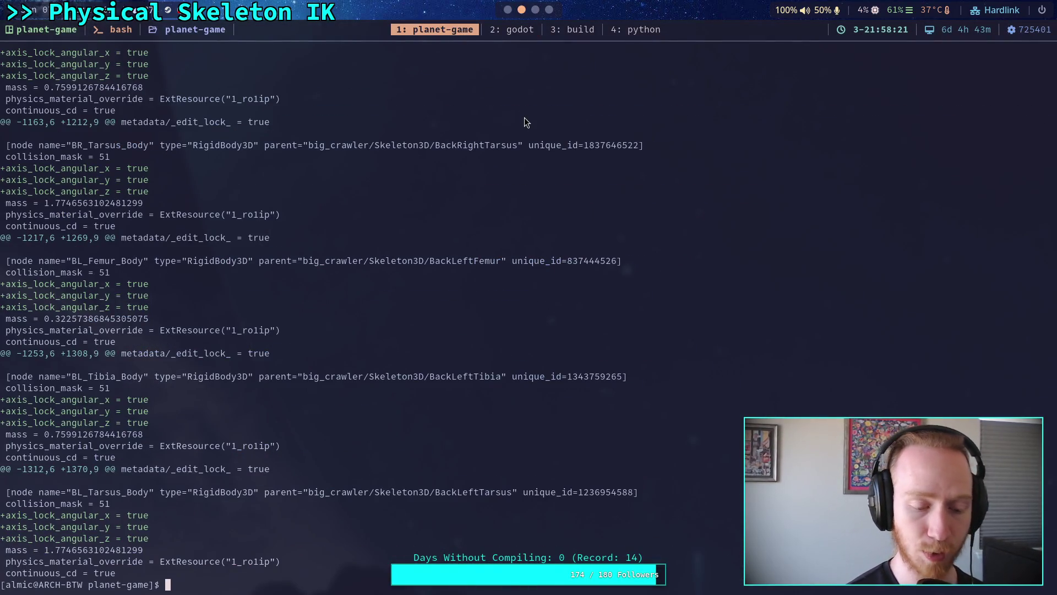
text(git )
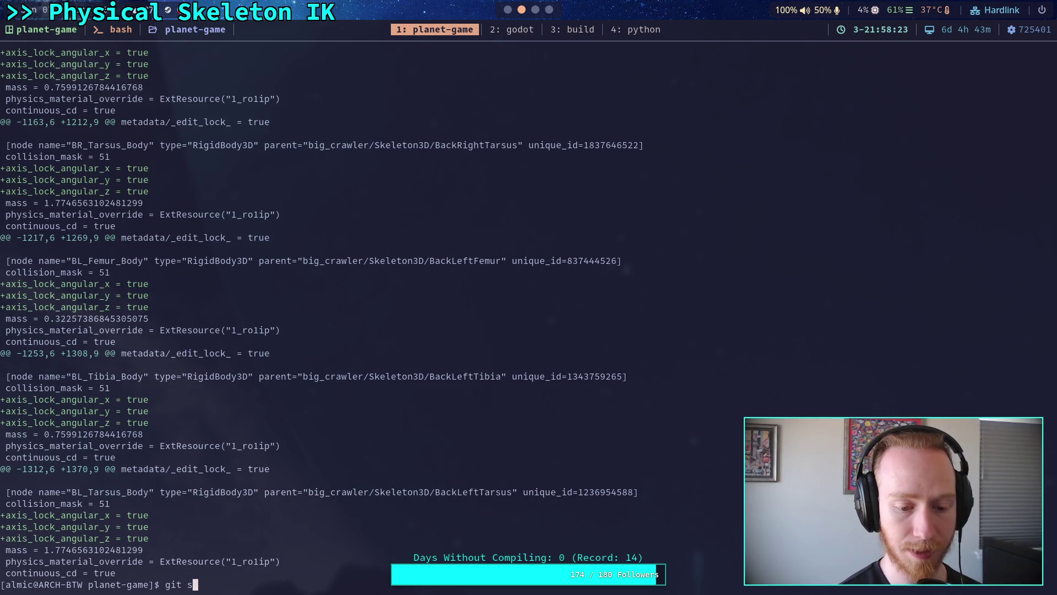
text(diff)
key(Return)
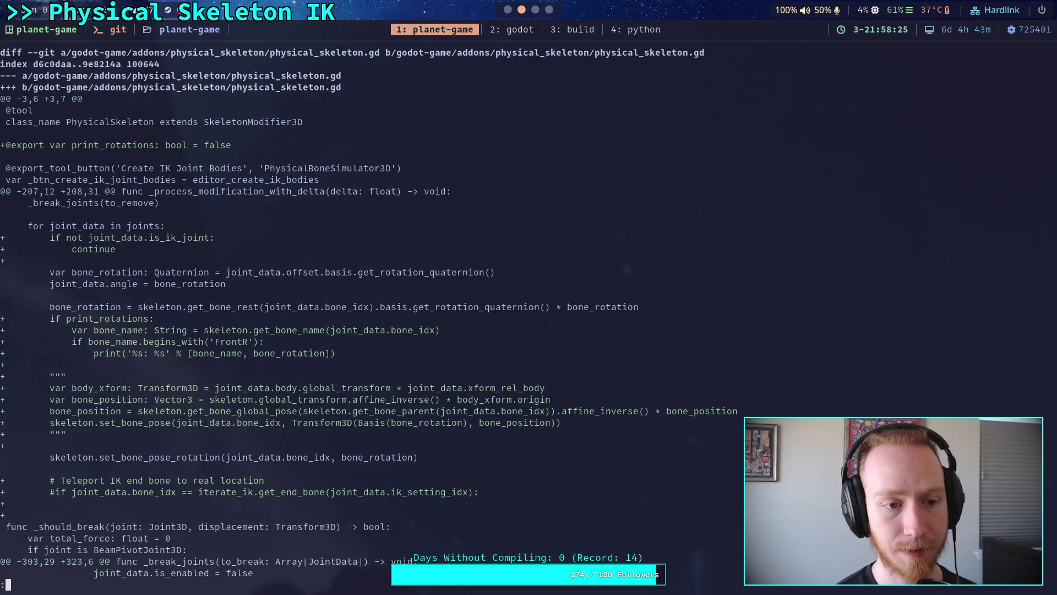
scroll(389, 314, down, 2)
scroll(389, 314, down, 6)
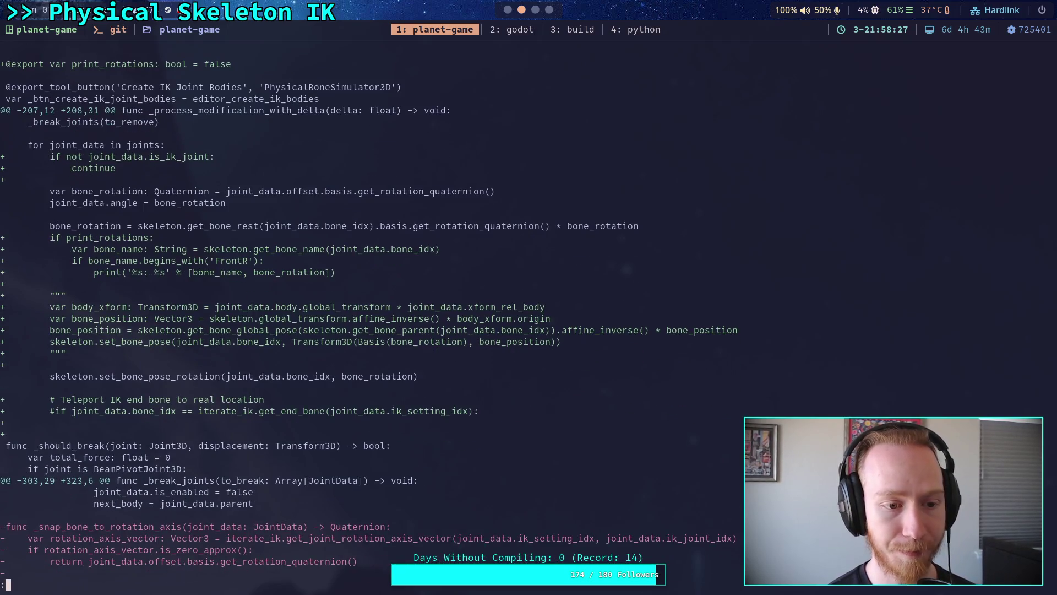
scroll(389, 314, down, 12)
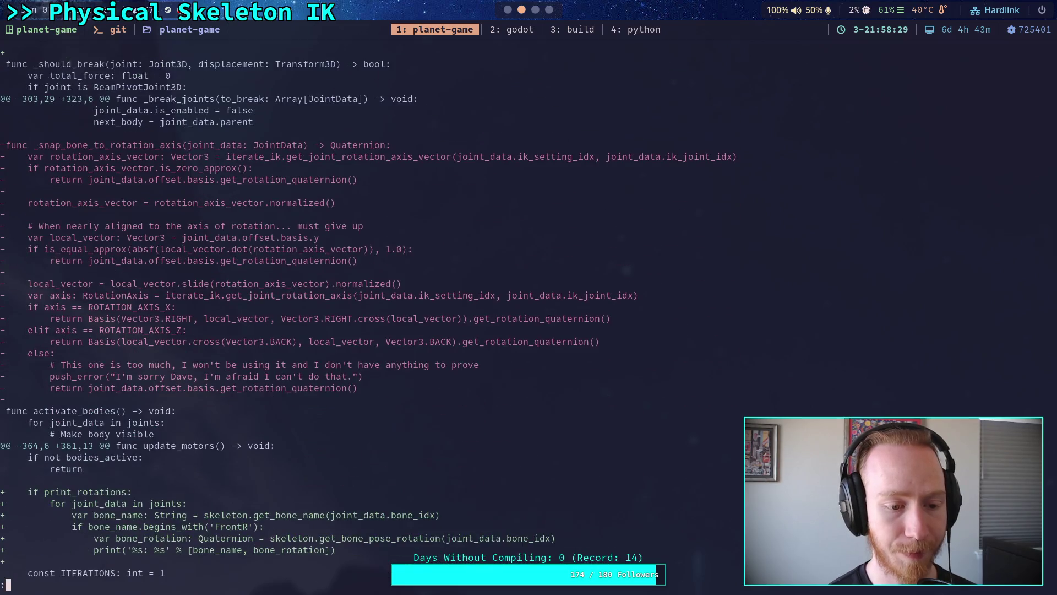
scroll(388, 314, up, 16)
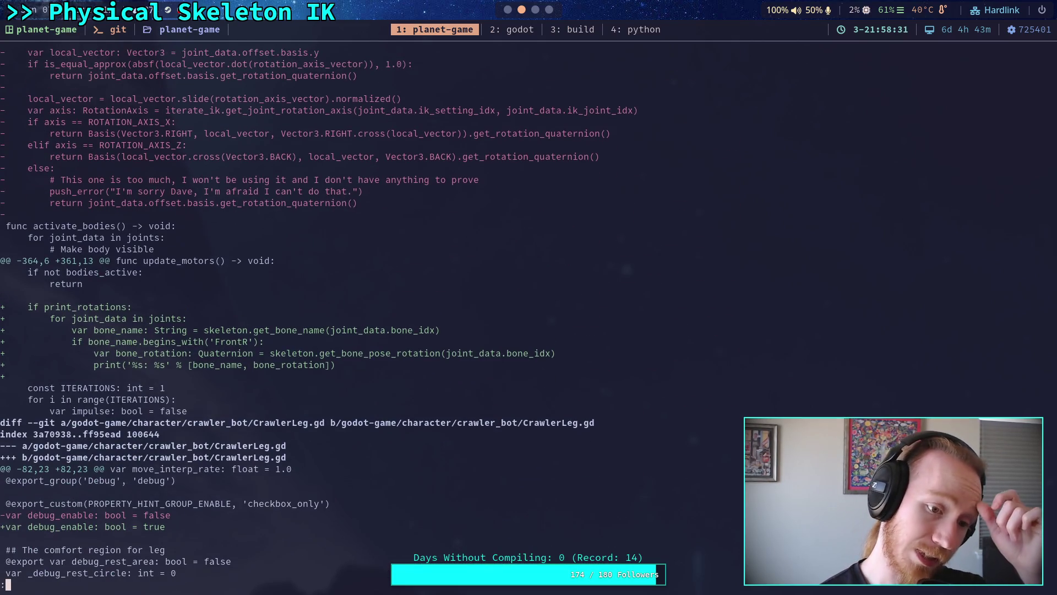
scroll(521, 316, up, 4)
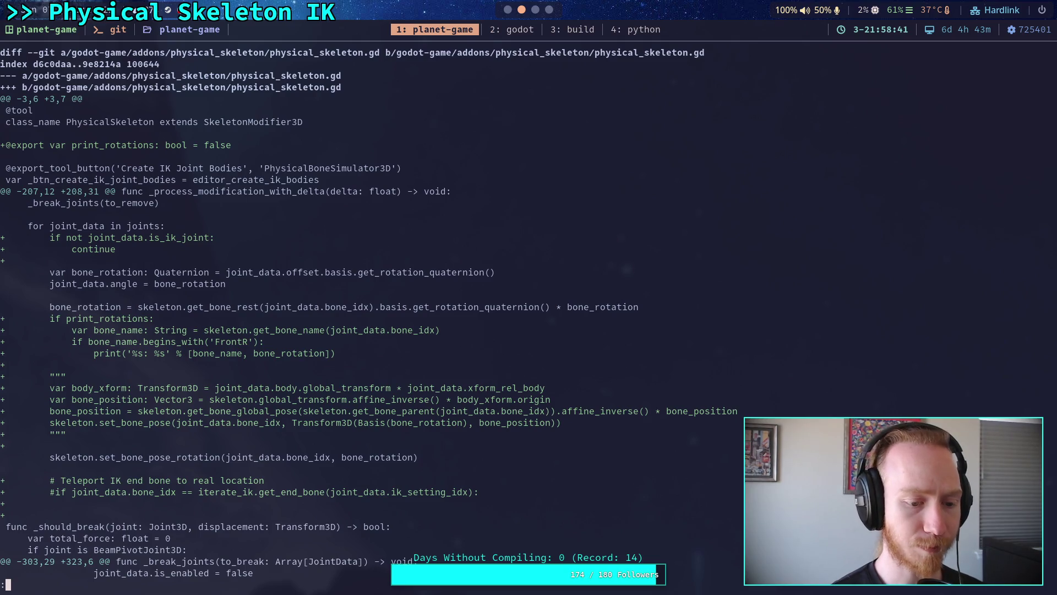
Step: Start git add -i on physical_skeleton.gd in patch mode, selecting file 1
text(qgit )
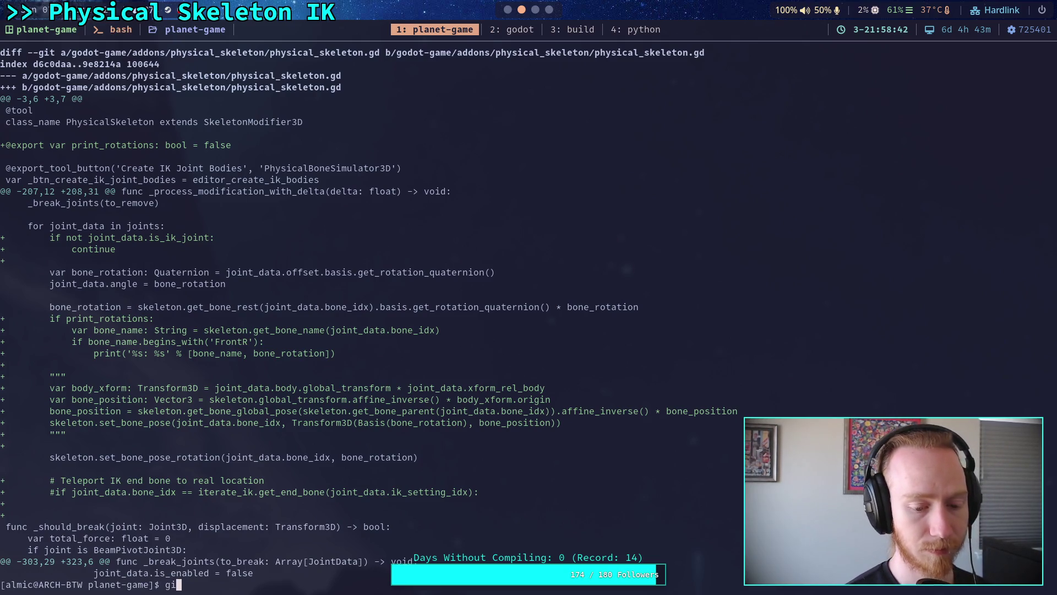
text(add -i )
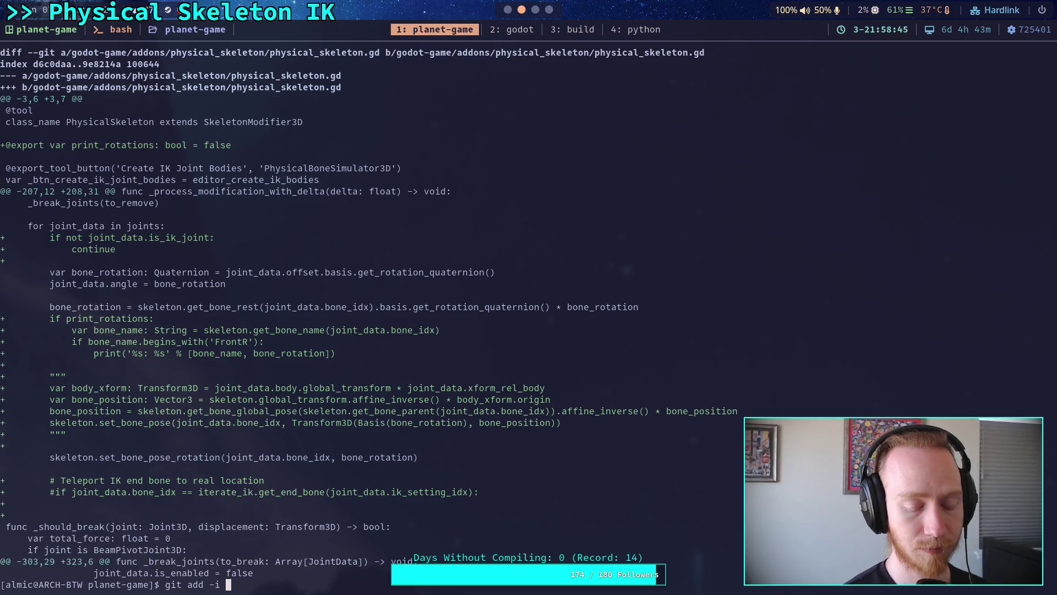
text(godot-game/d)
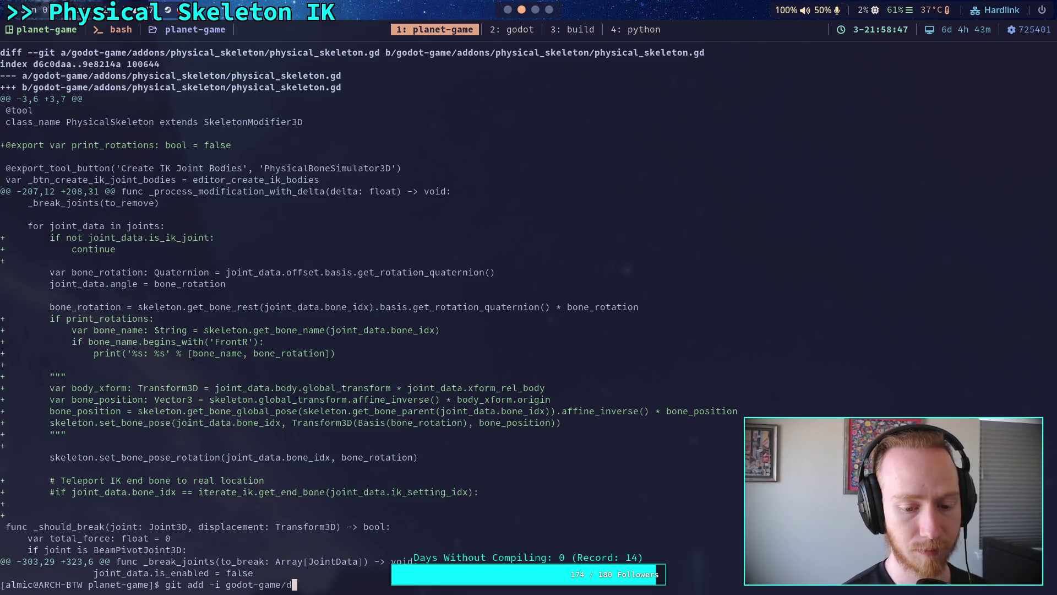
key(Tab)
text(ph)
key(Tab)
key(Tab)
key(Return)
text(5)
key(Return)
text(1)
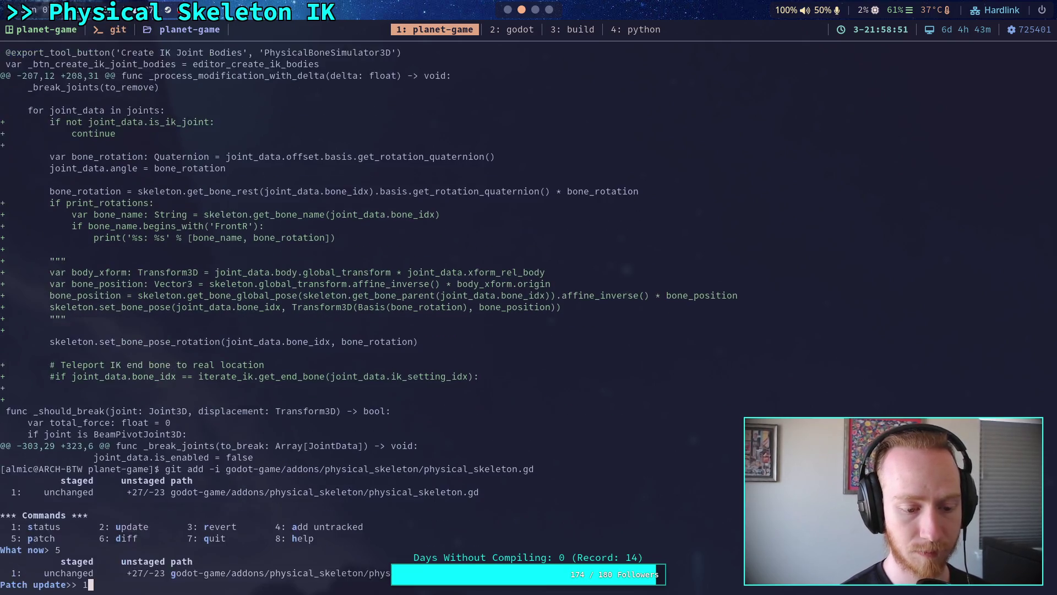
key(Return)
key(Return)
Step: Split the large hunk and stage only the non-IK joint skip and _snap_bone_to_rotation_axis removal
text(n)
key(Return)
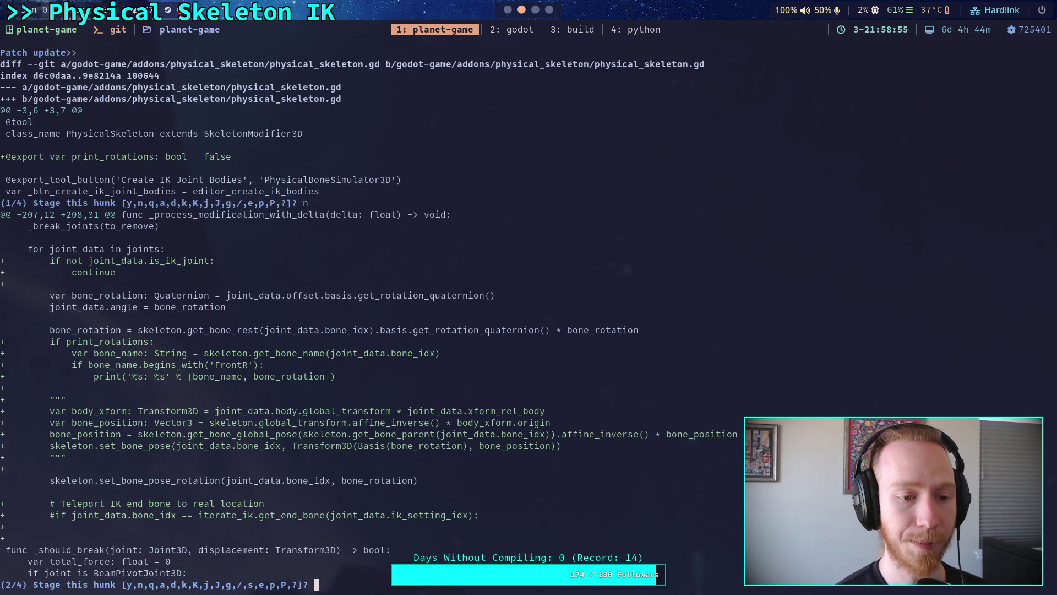
text(s)
key(Return)
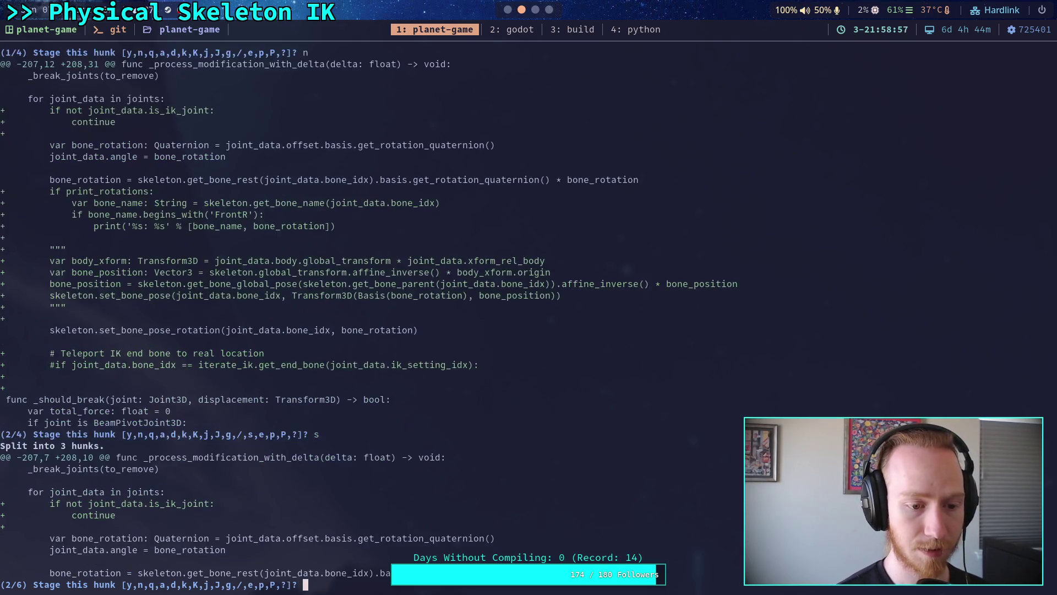
text(y)
key(Return)
text(n)
key(Return)
text(n)
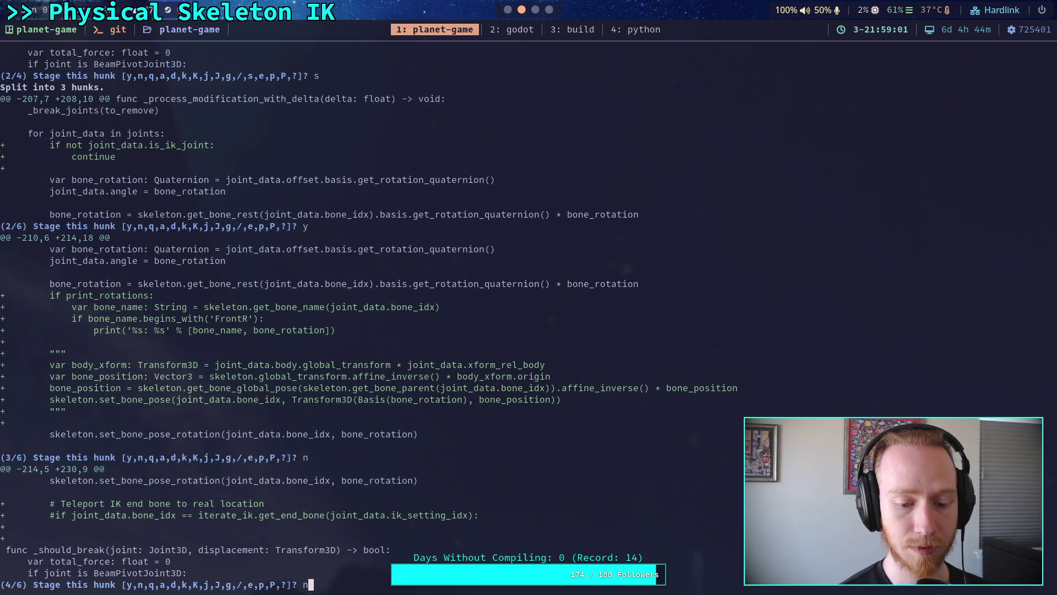
key(Return)
text(y)
key(Return)
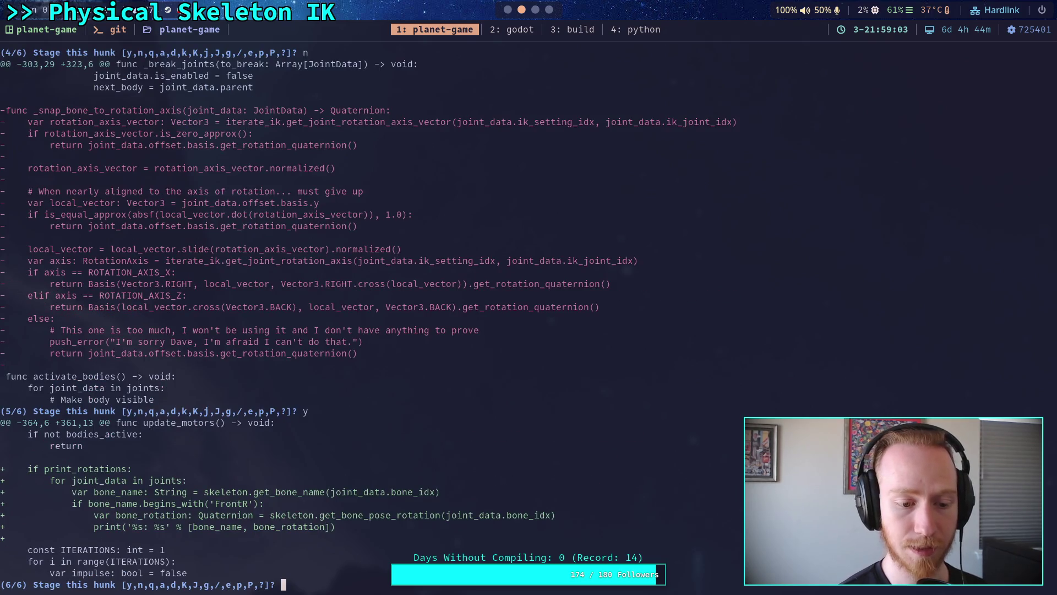
text(n)
key(Return)
text(q)
key(Return)
Step: Check git status and page through the remaining unstaged diff to its end
text(git status)
key(Return)
text(git diff)
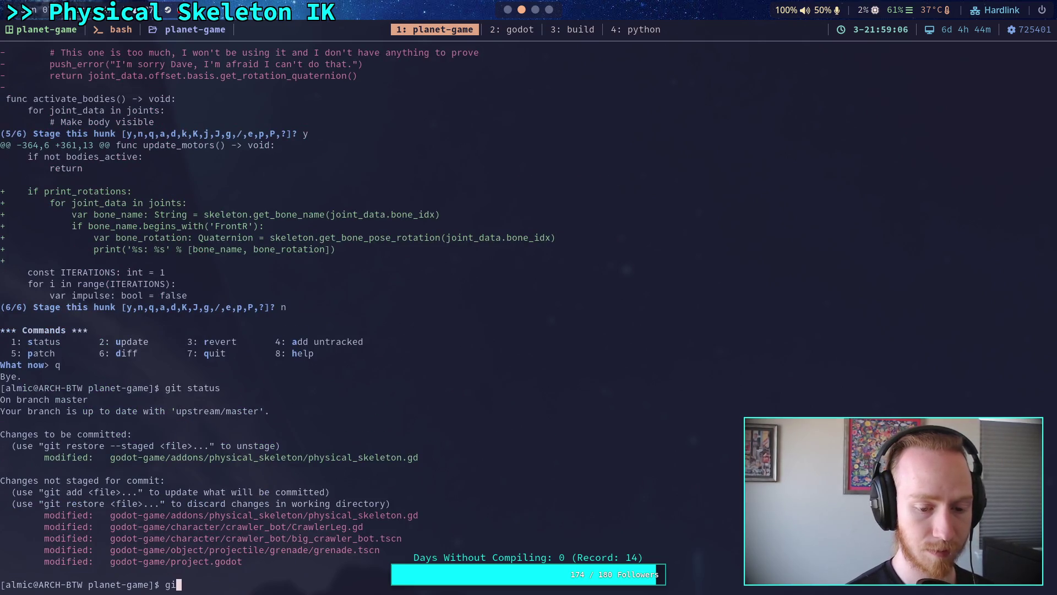
key(Return)
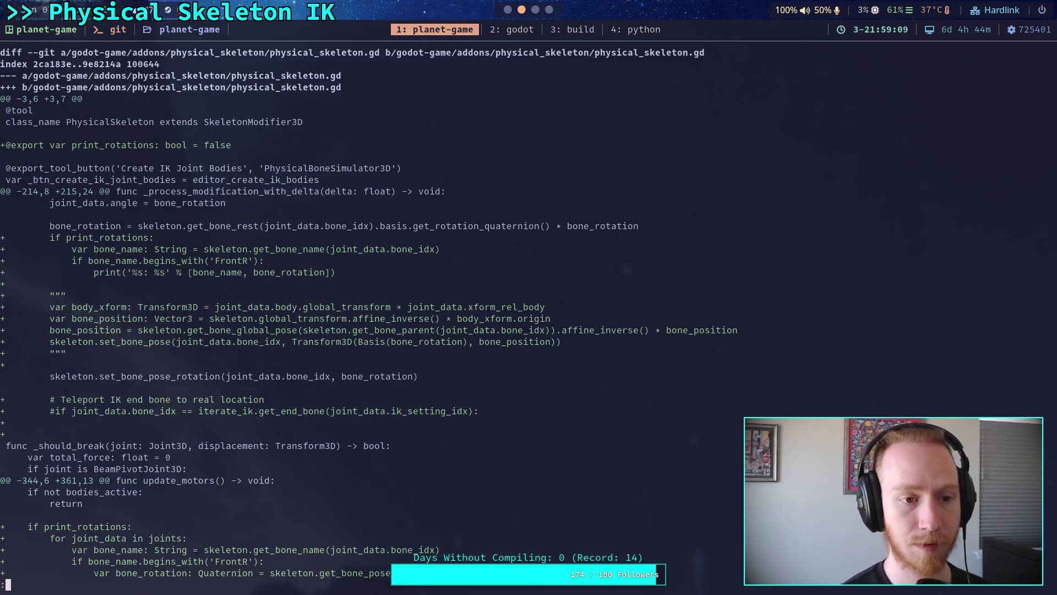
key(space)
key(space)
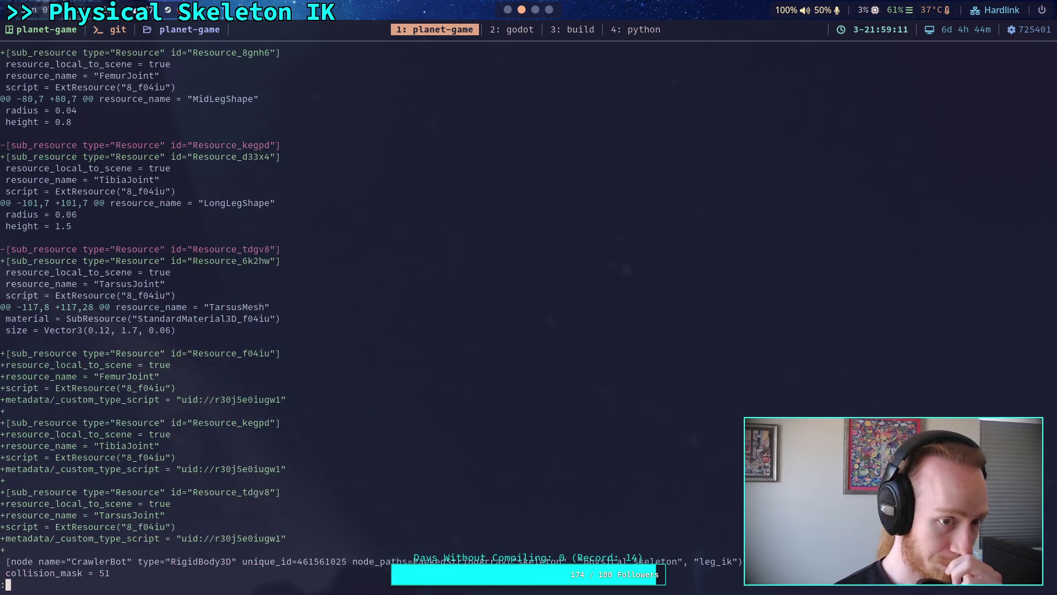
key(space)
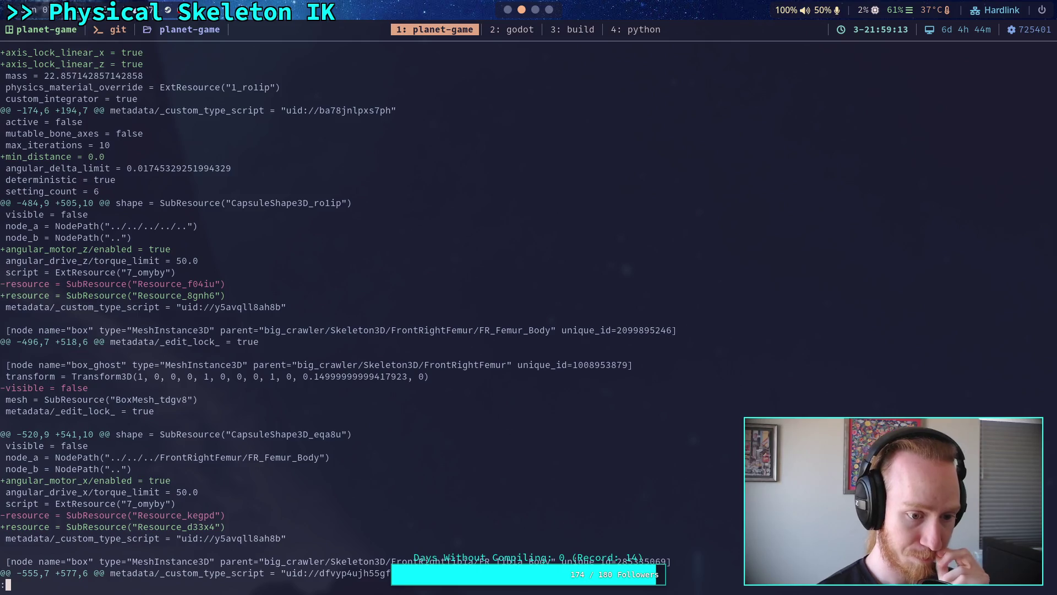
key(space)
key(space)
key(space)
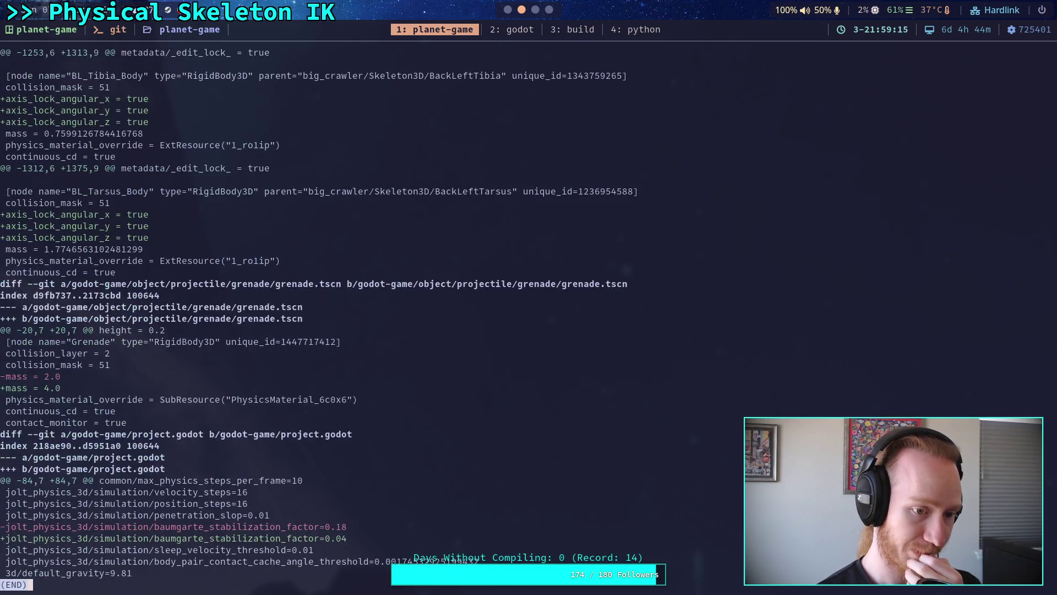
Step: Recheck git status and start a commit of the staged physical_skeleton.gd changes
text(q)
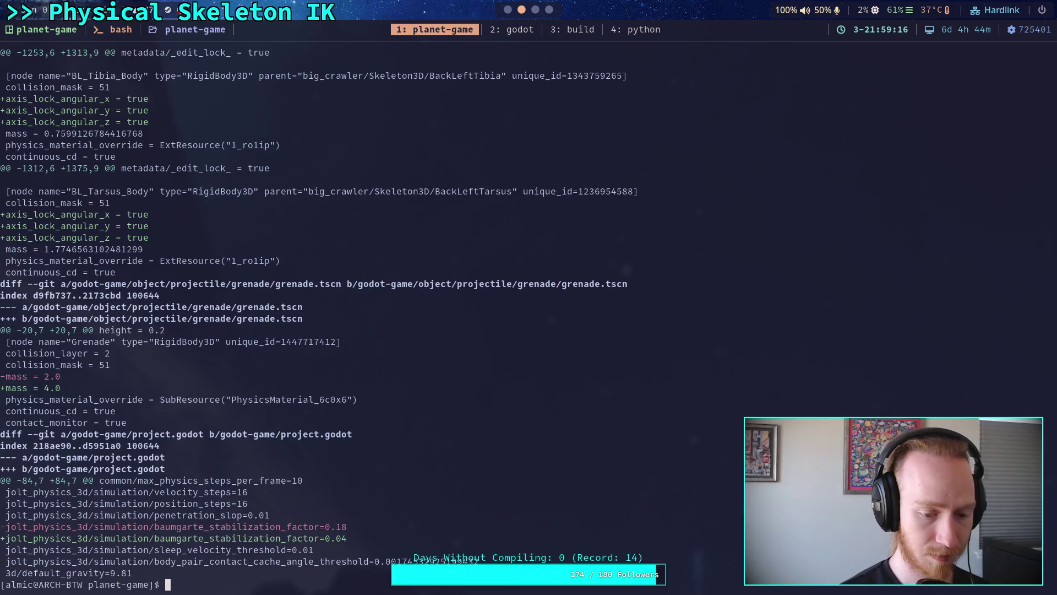
text(git )
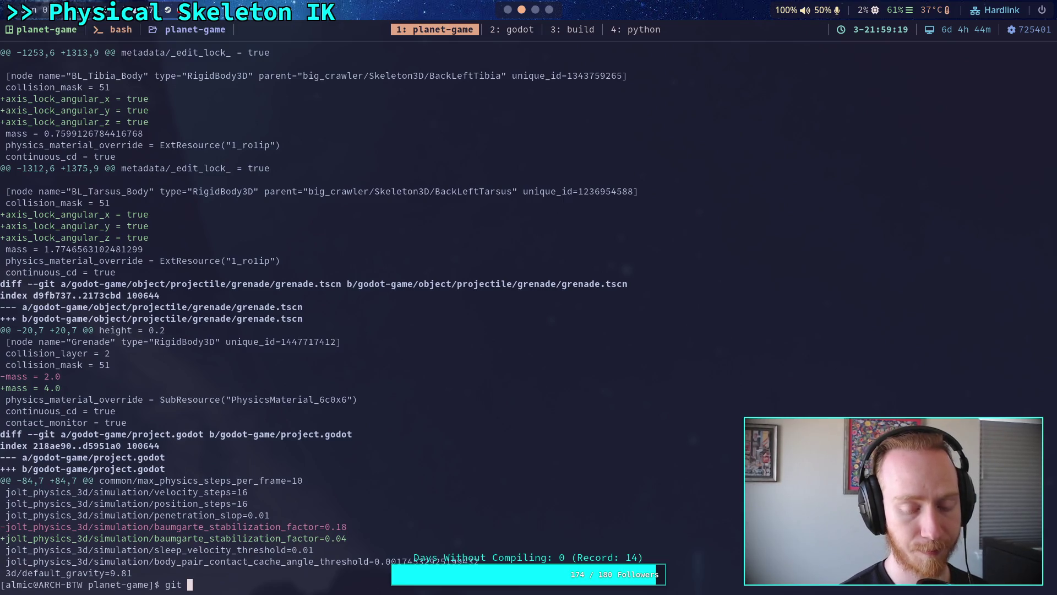
text(status)
key(Return)
text(git commit)
key(Return)
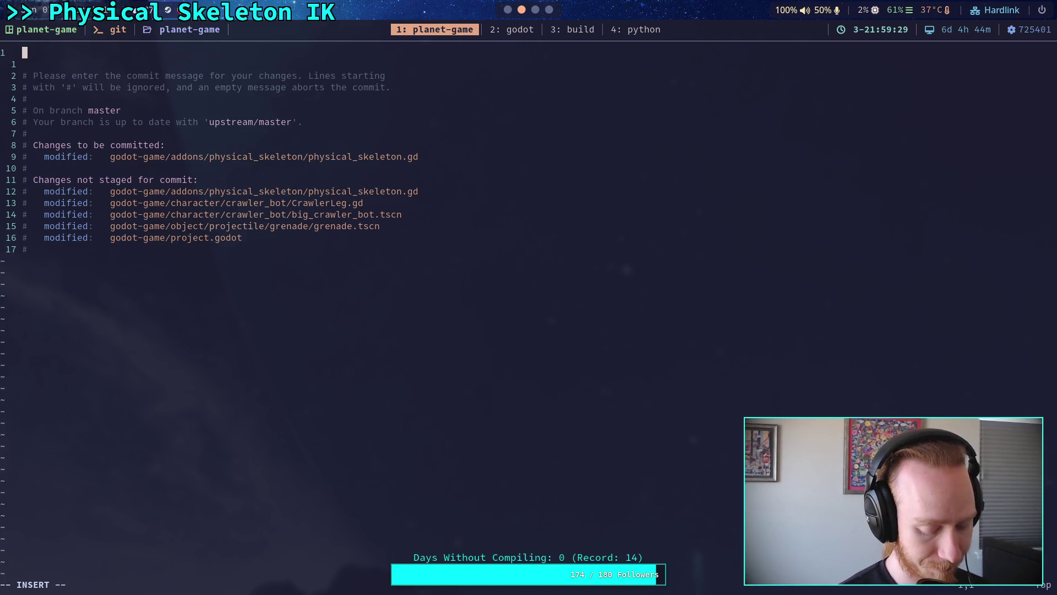
Step: Write the summary 'Clean up physical skeleton code' and bullet 'Skip skeleton bone rotations for non-IK joints'
text(Clean up )
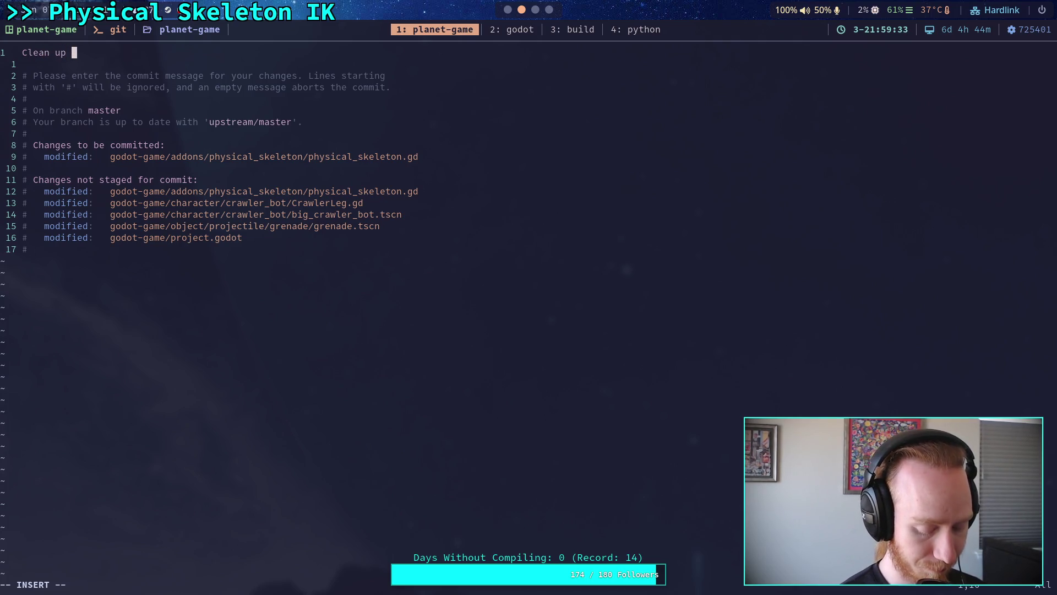
text(joint)
key(BackSpace)
key(BackSpace)
key(BackSpace)
text(physical skeleton code)
key(Return)
key(Return)
text(- )
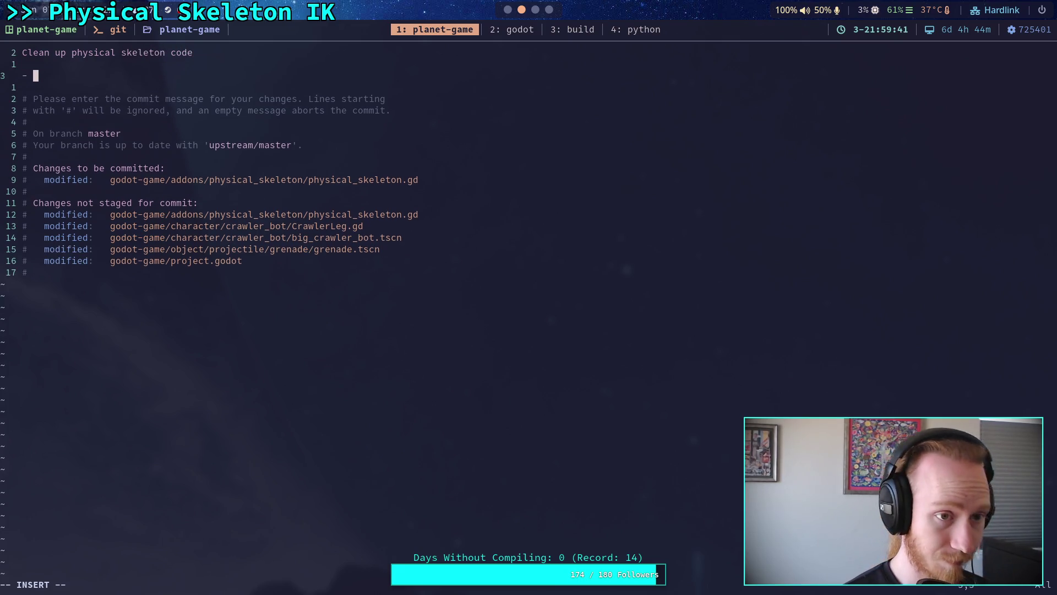
text(Skip )
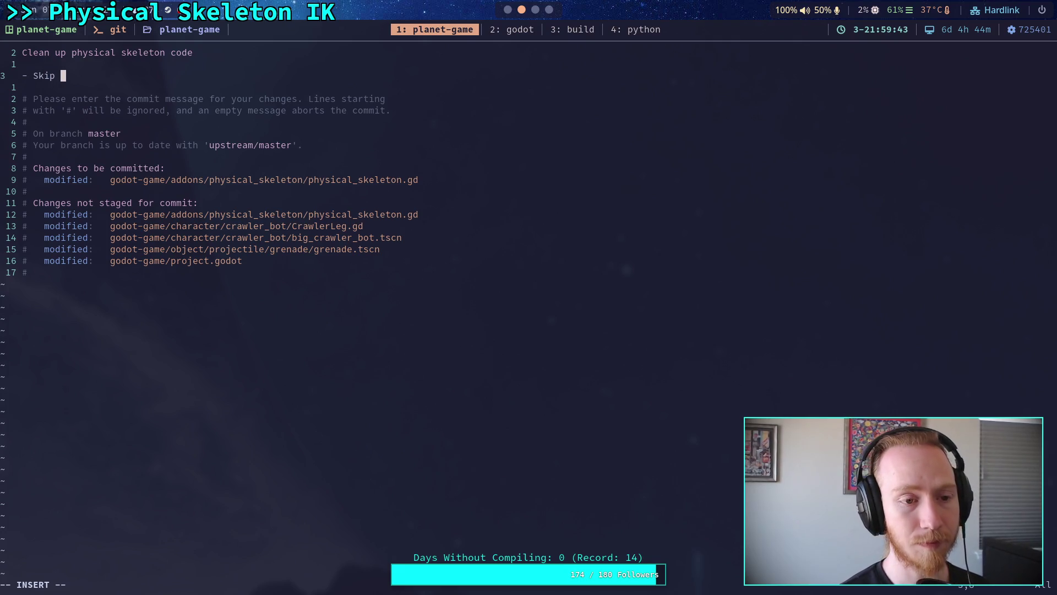
text(skelet)
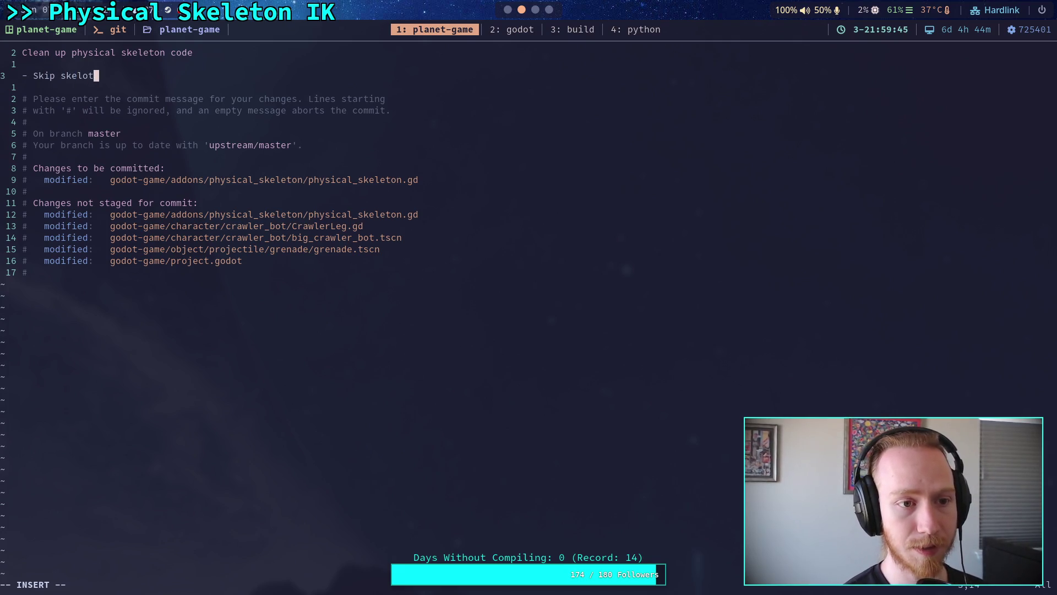
text(on bone )
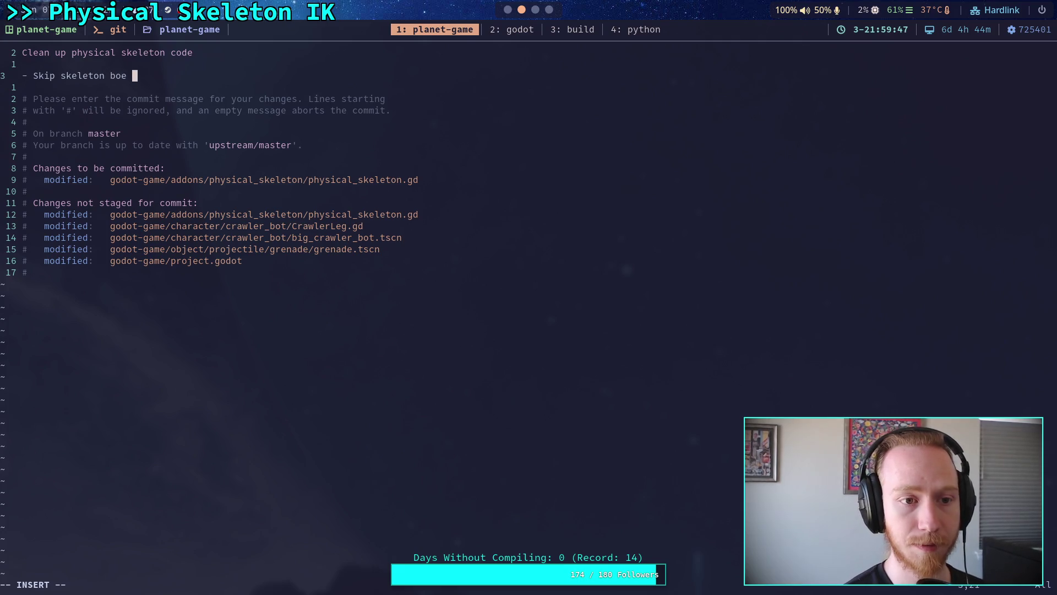
text(r)
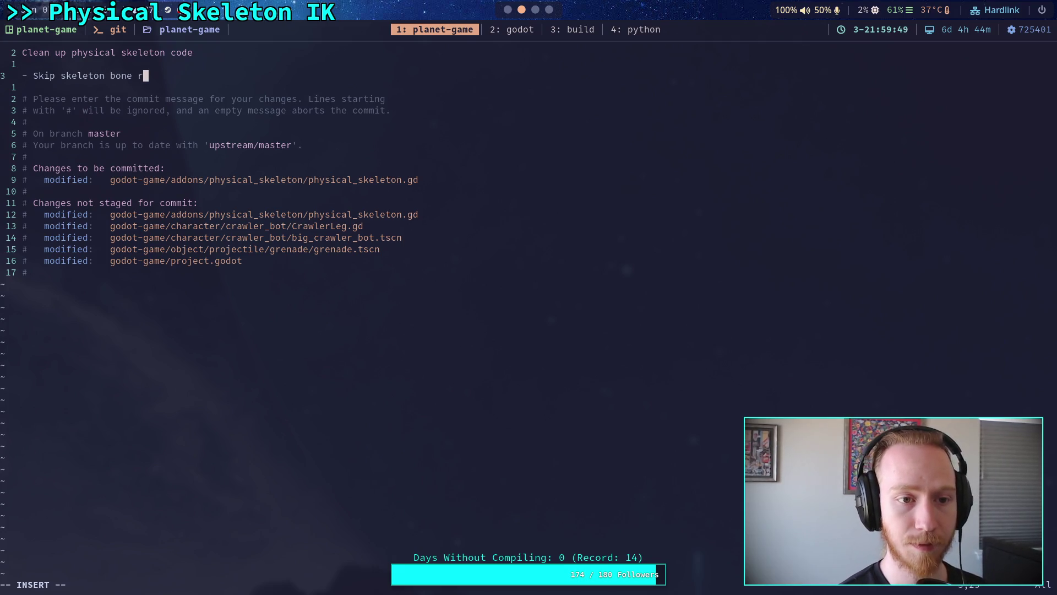
text(otations for no)
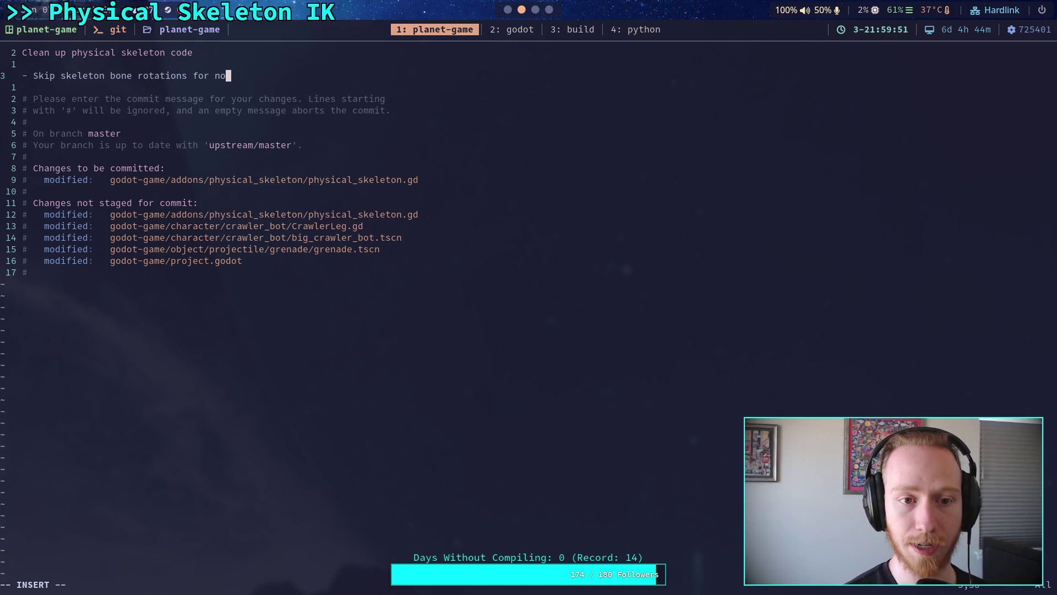
text(n-IK joints)
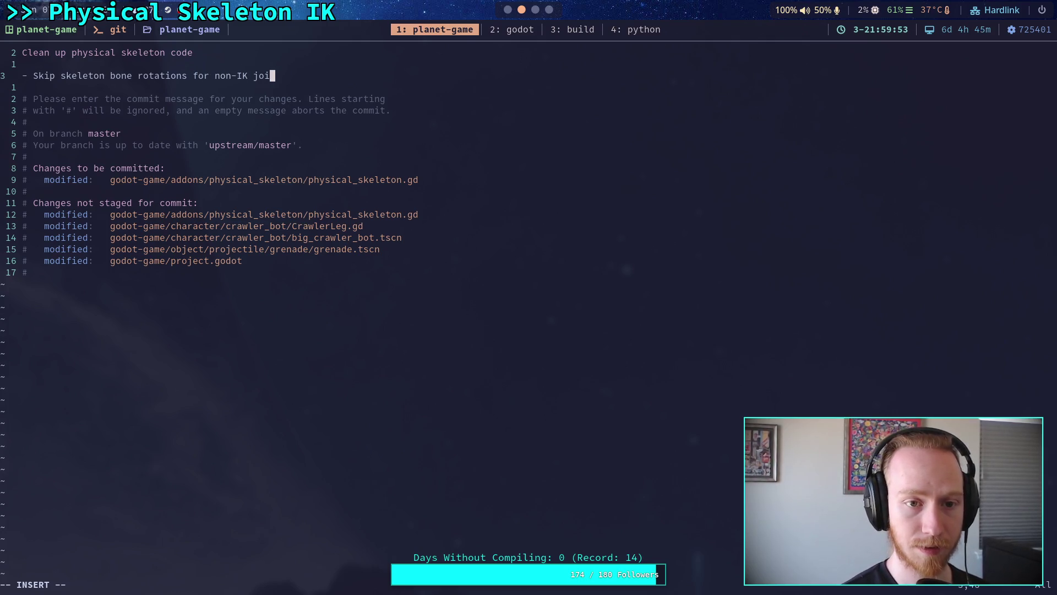
key(Return)
text(-)
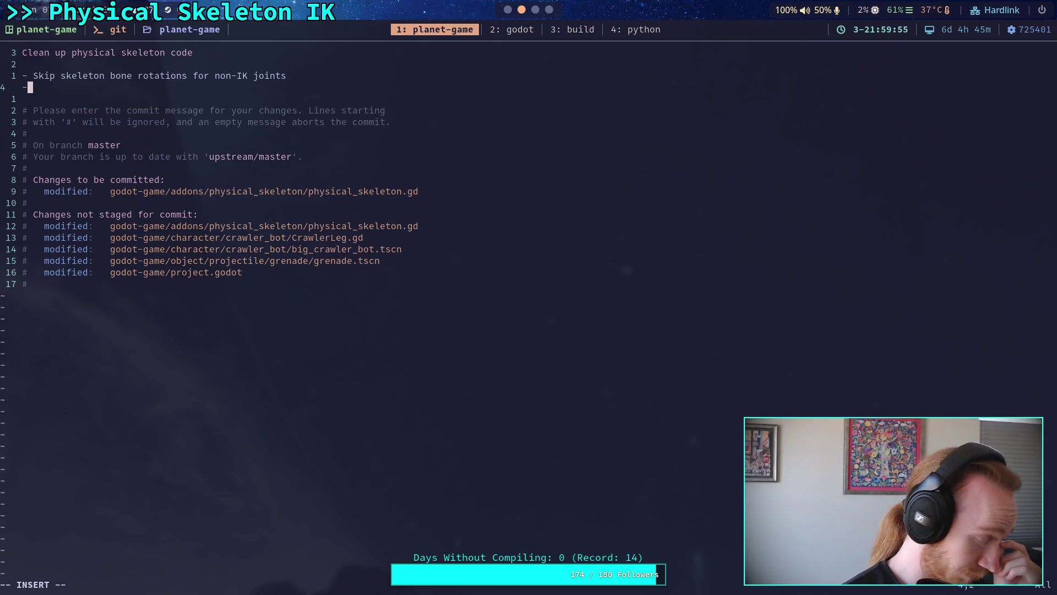
text( Delete )
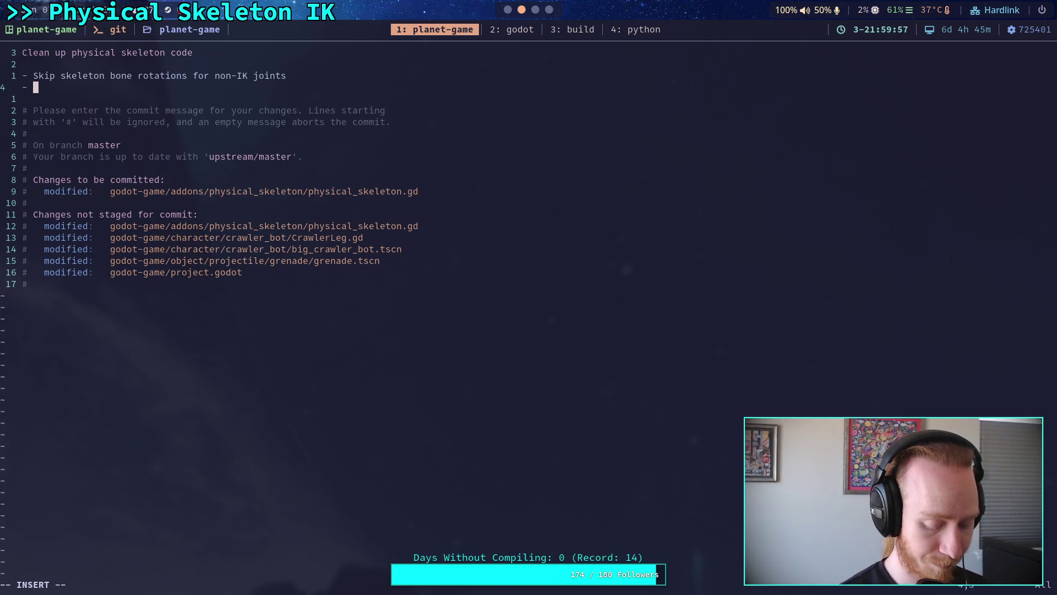
text(unsu)
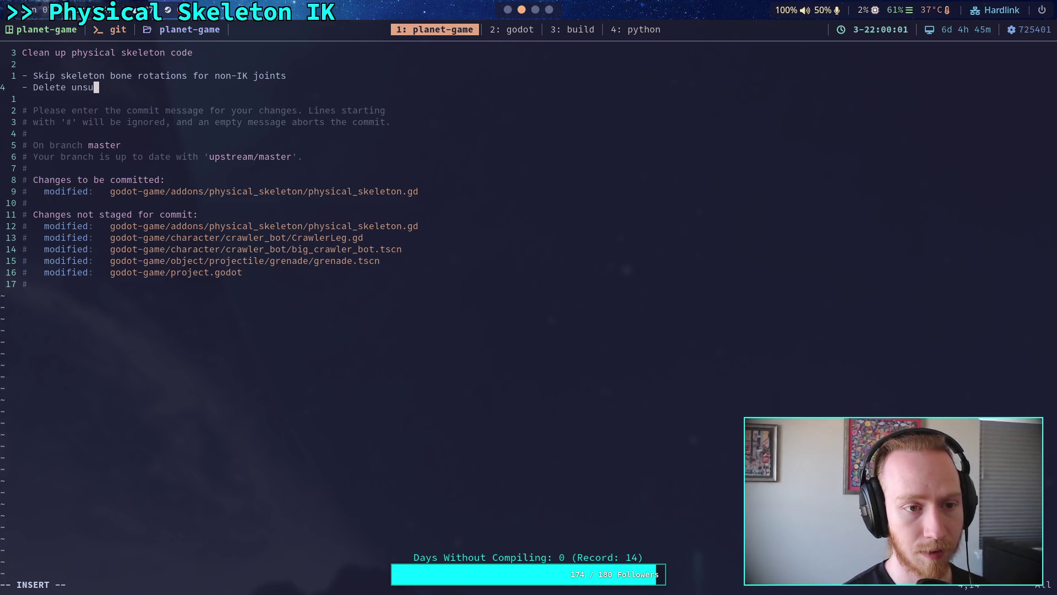
key(BackSpace)
key(BackSpace)
text(used )
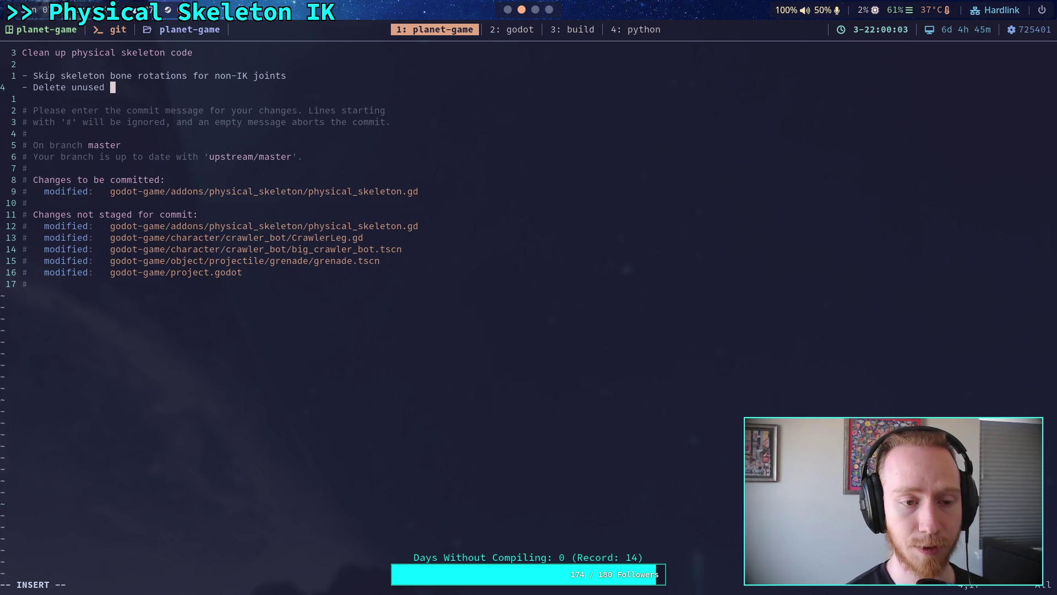
text(snape)
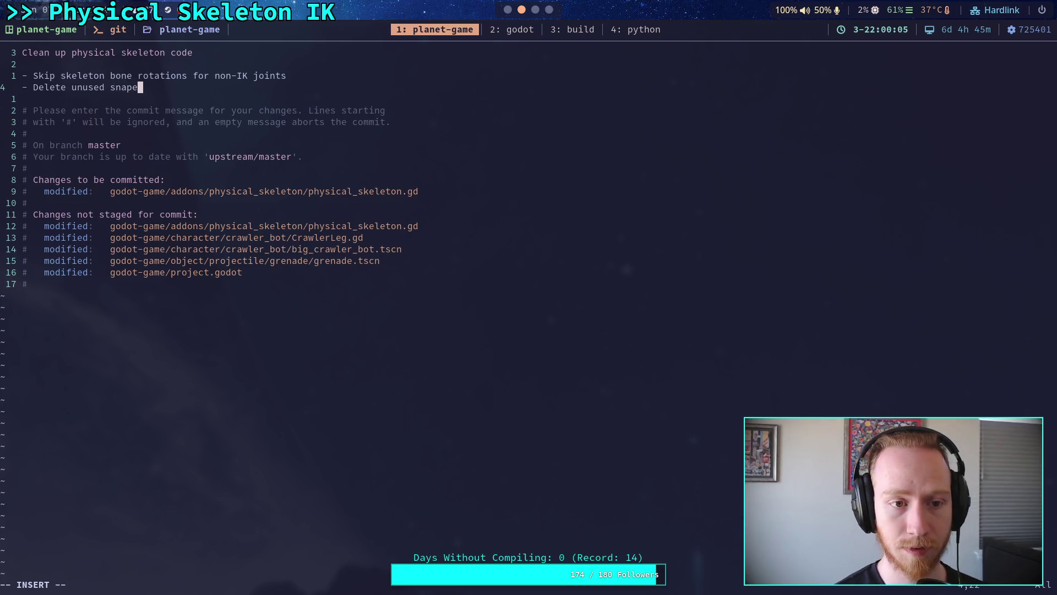
Step: Check the JointData code in Godot and the original code on GitHub
click(508, 10)
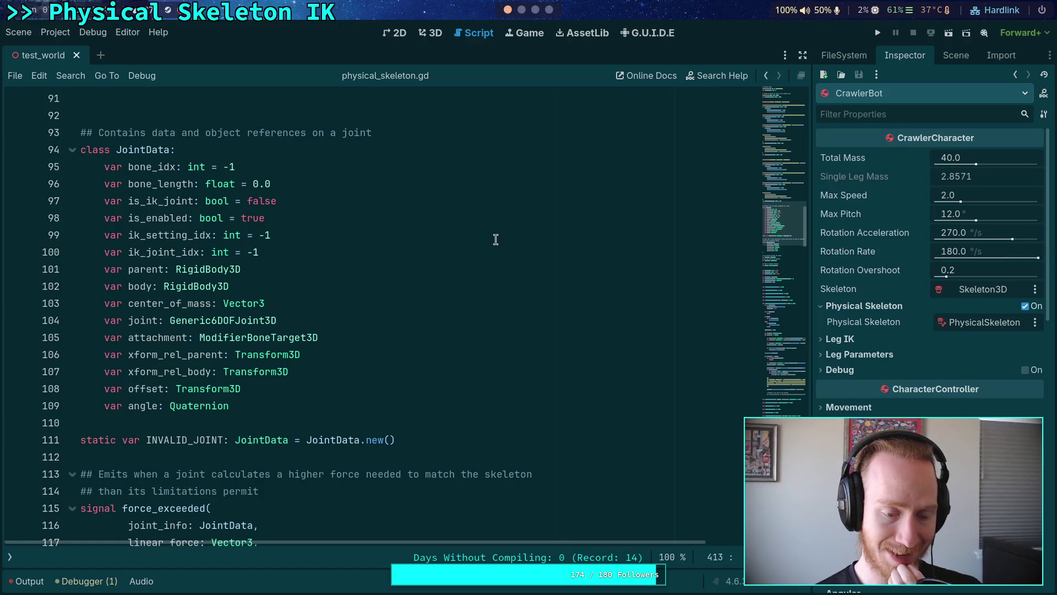
click(549, 10)
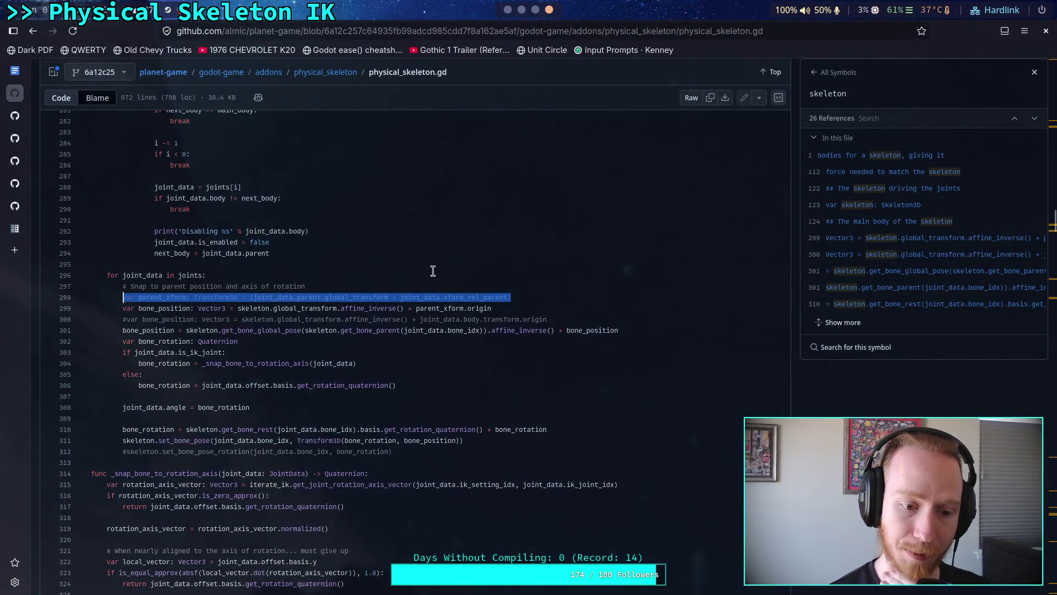
scroll(422, 282, down, 3)
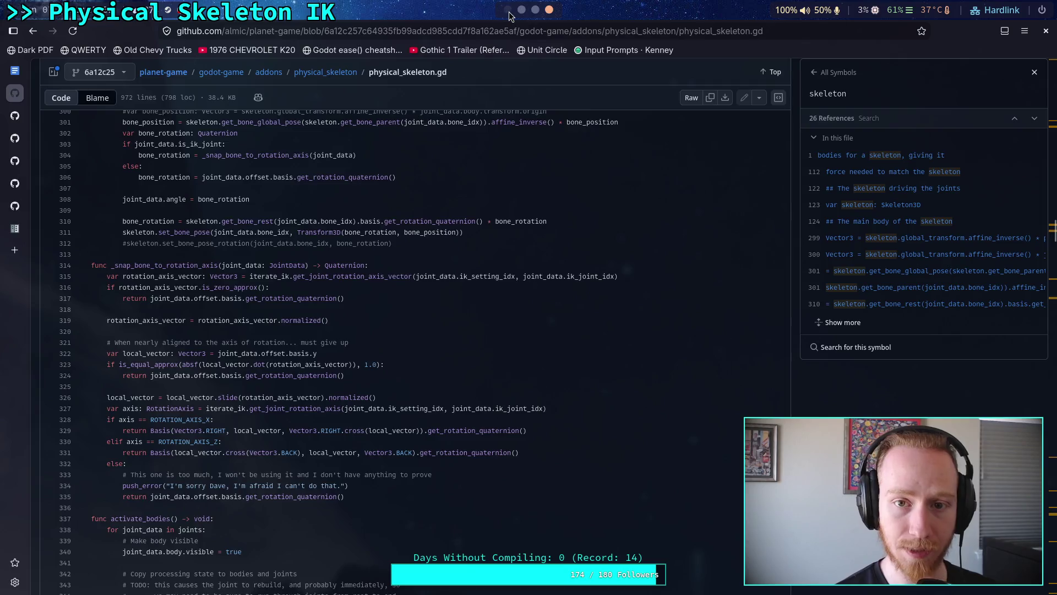
click(508, 10)
click(522, 10)
Step: Finish the bullet 'Delete unused _snap_bone_to_rotation_axis method', save the commit with :wq, and return to Godot
key(BackSpace)
key(BackSpace)
key(BackSpace)
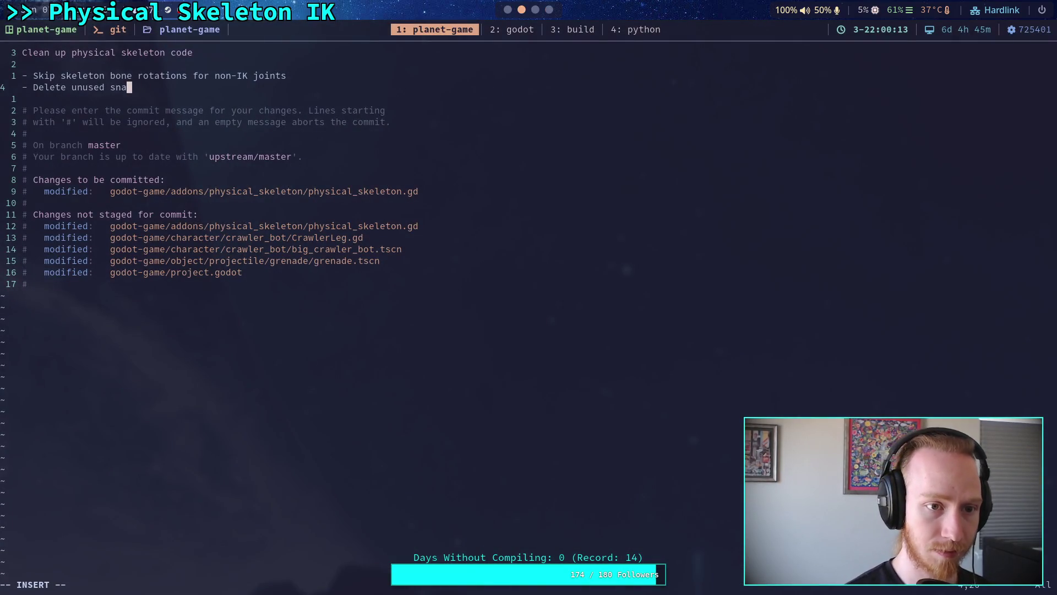
text(_snap_)
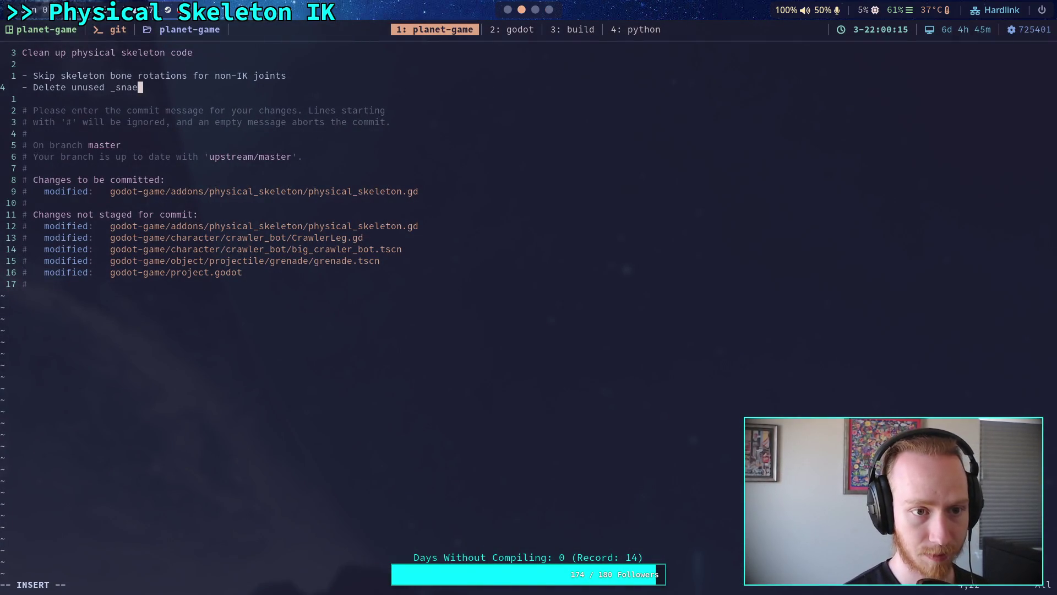
text(bone_to-)
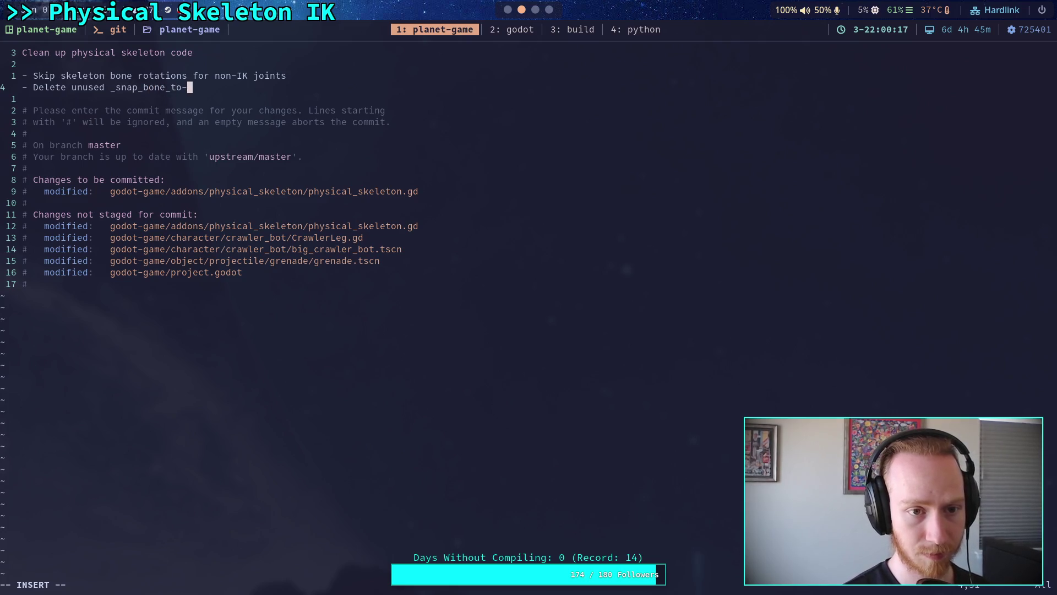
key(BackSpace)
text(_rotation_)
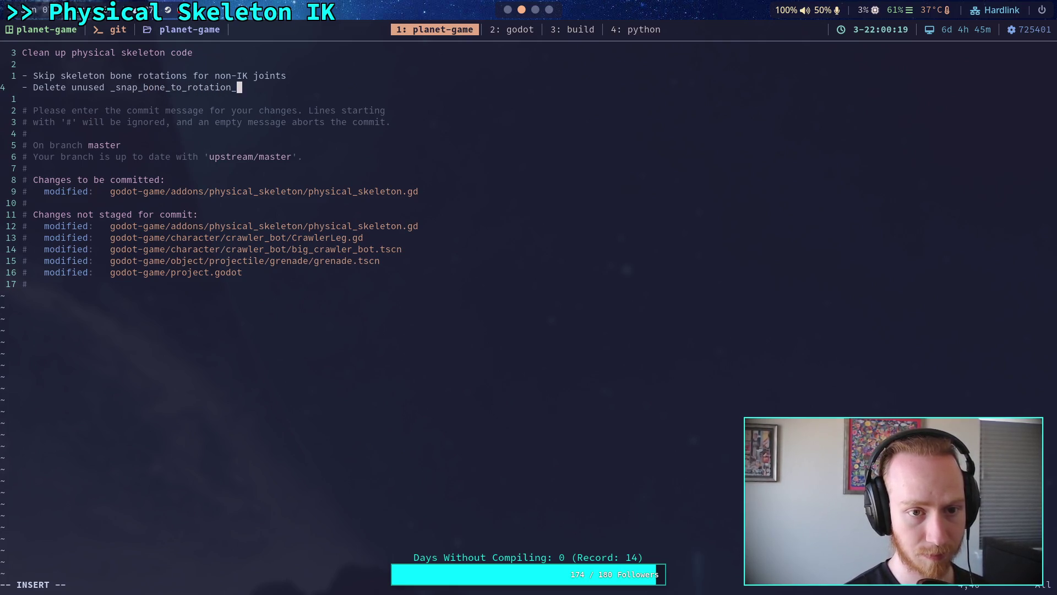
text(axis method)
key(Escape)
text(:wq)
key(Return)
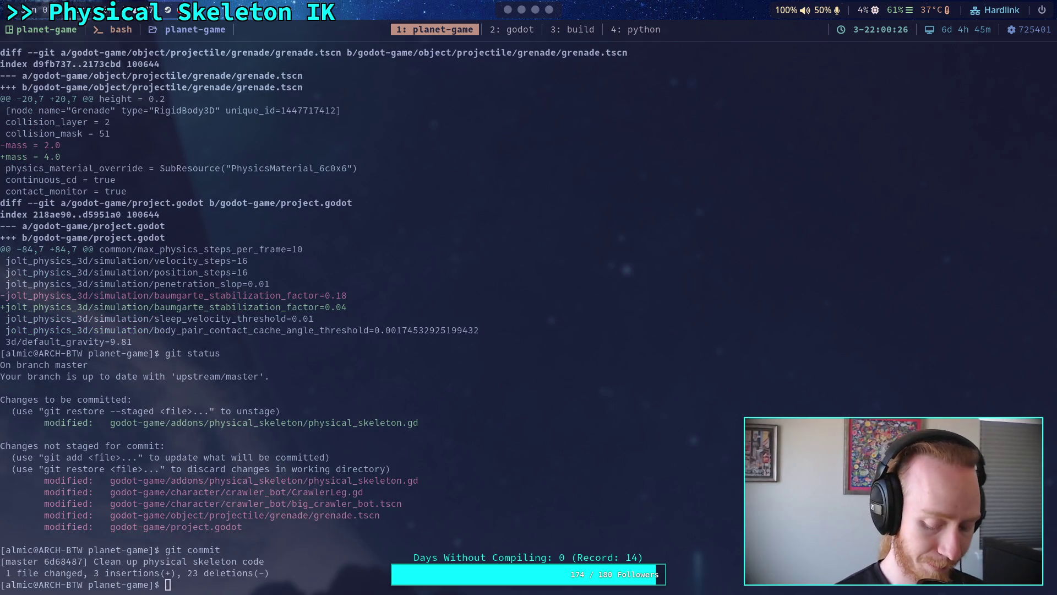
key(super+1)
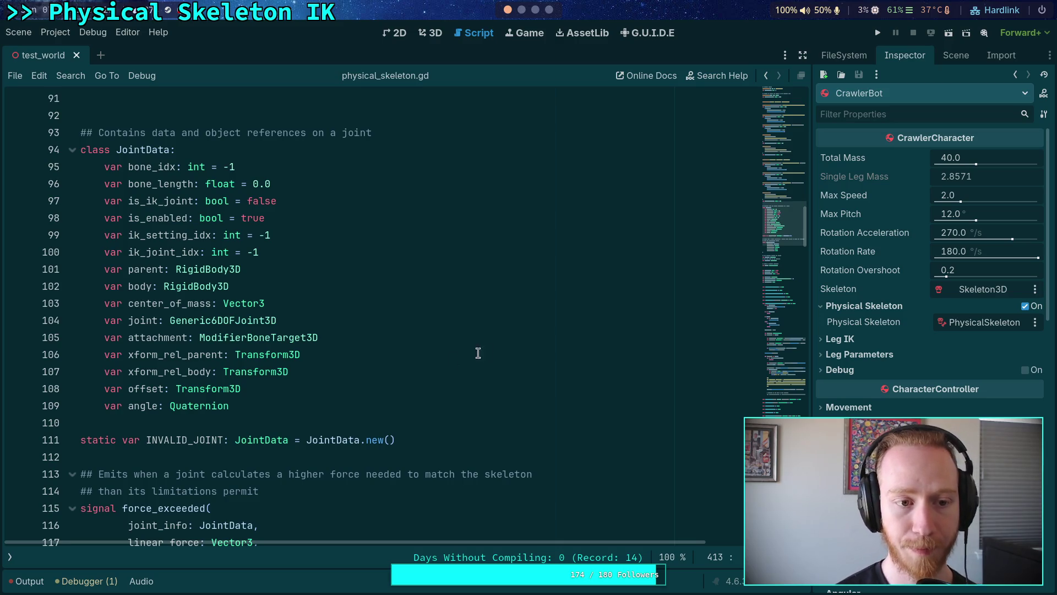
Step: Switch to the FileSystem dock and expand the physical_skeleton addon folder
click(957, 55)
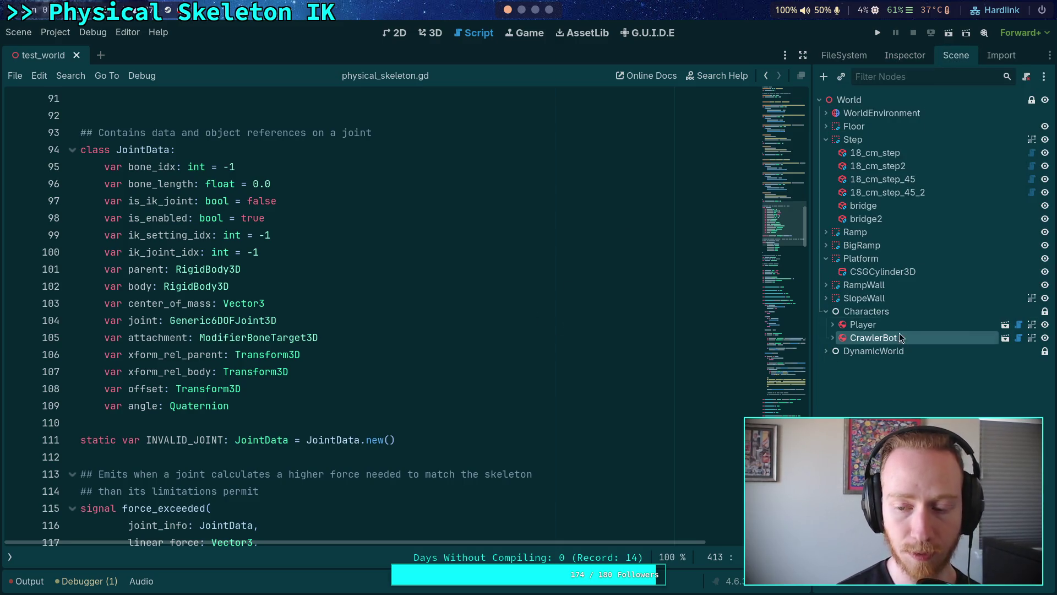
click(844, 55)
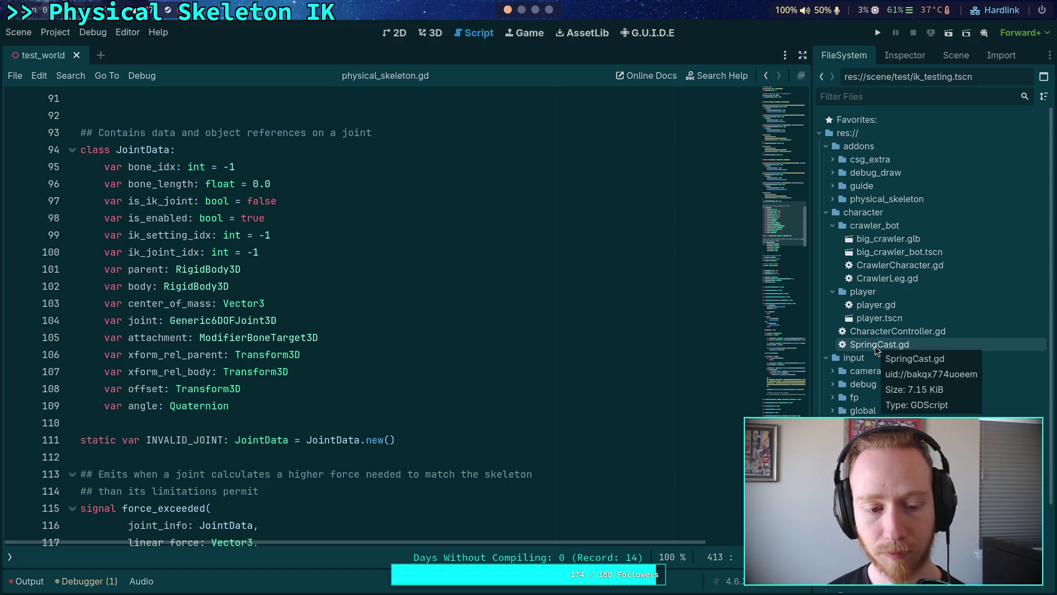
double_click(876, 199)
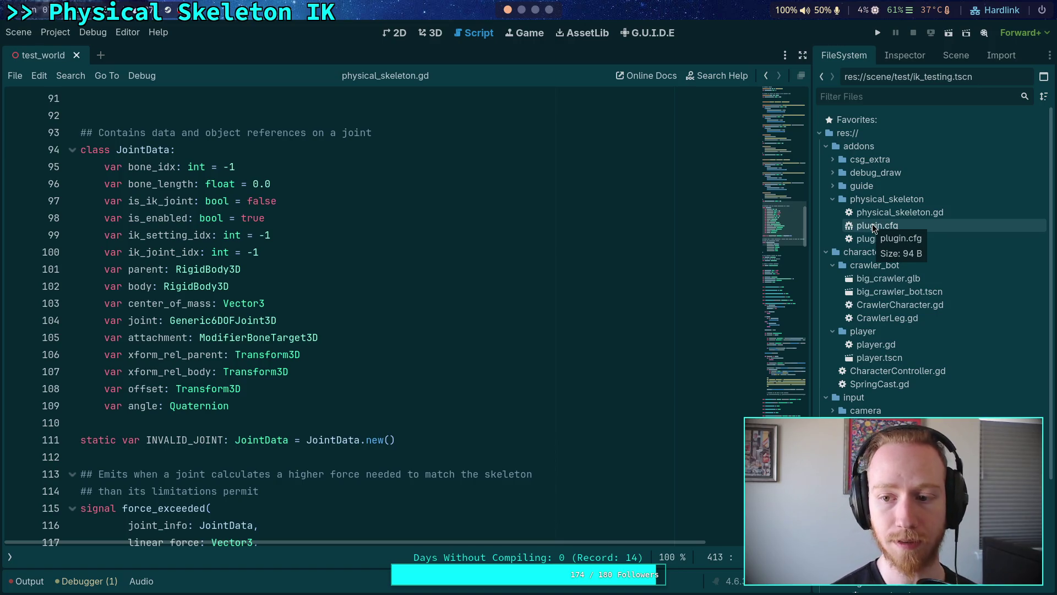
Step: Create a script named joint_data.gd in the physical_skeleton folder via Create New > Script
right_click(873, 199)
mouse_move(898, 208)
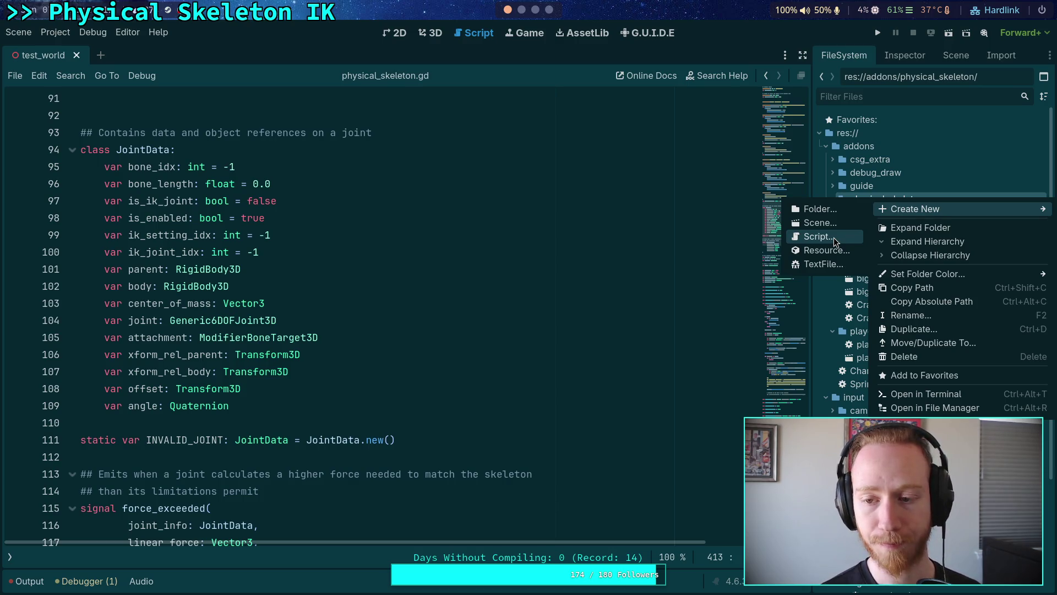
click(835, 242)
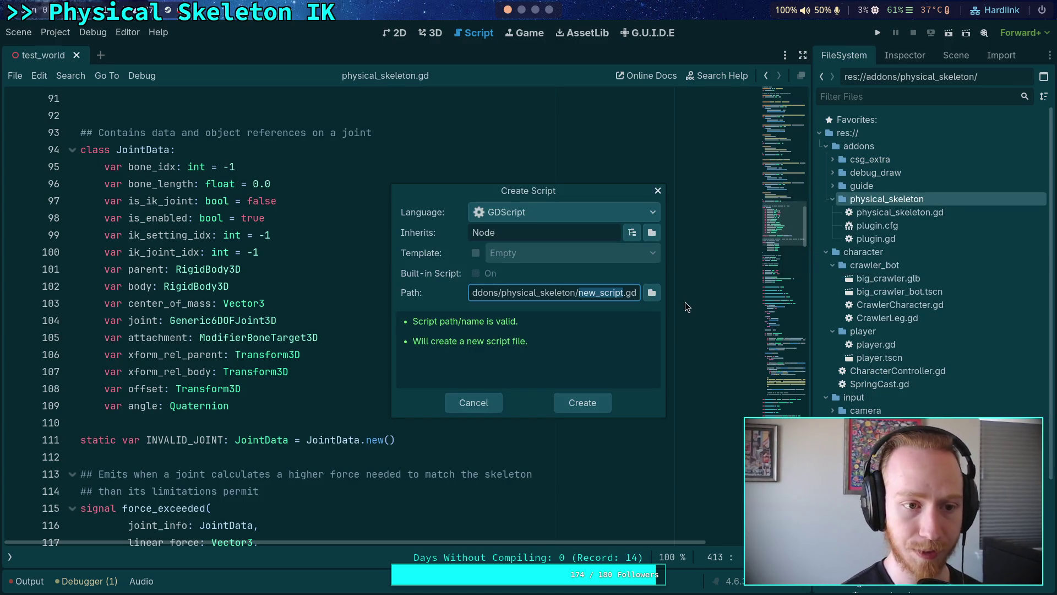
text(joint_data)
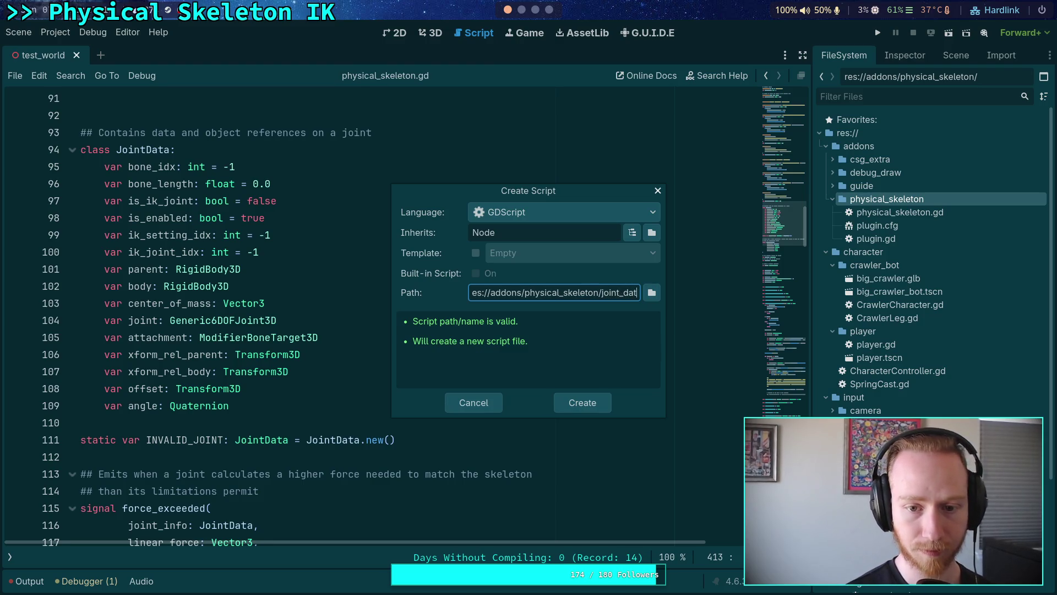
click(578, 402)
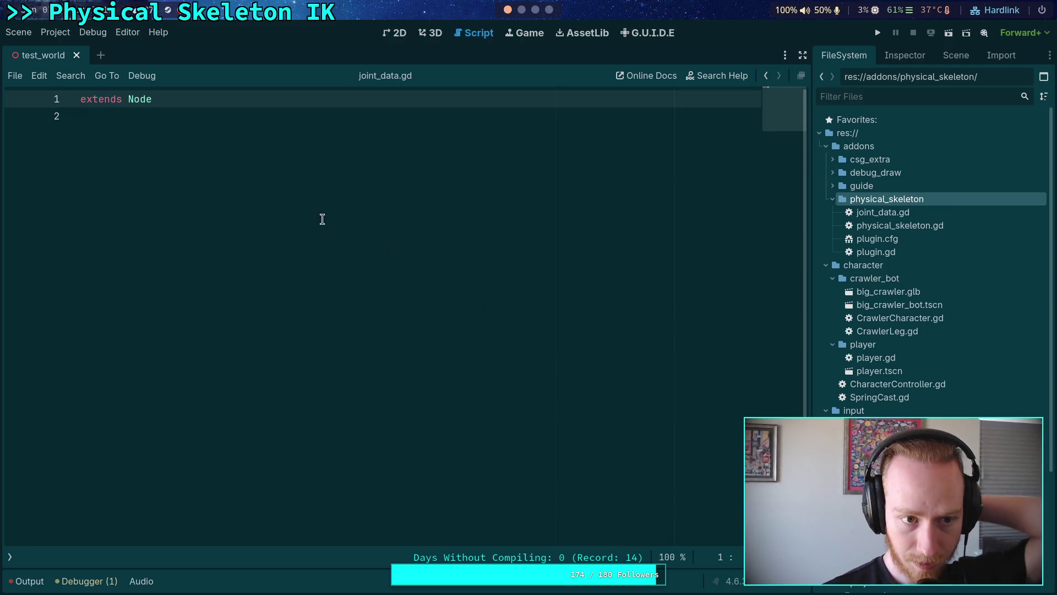
Step: Remove the Node base class from joint_data.gd's extends line
double_click(151, 99)
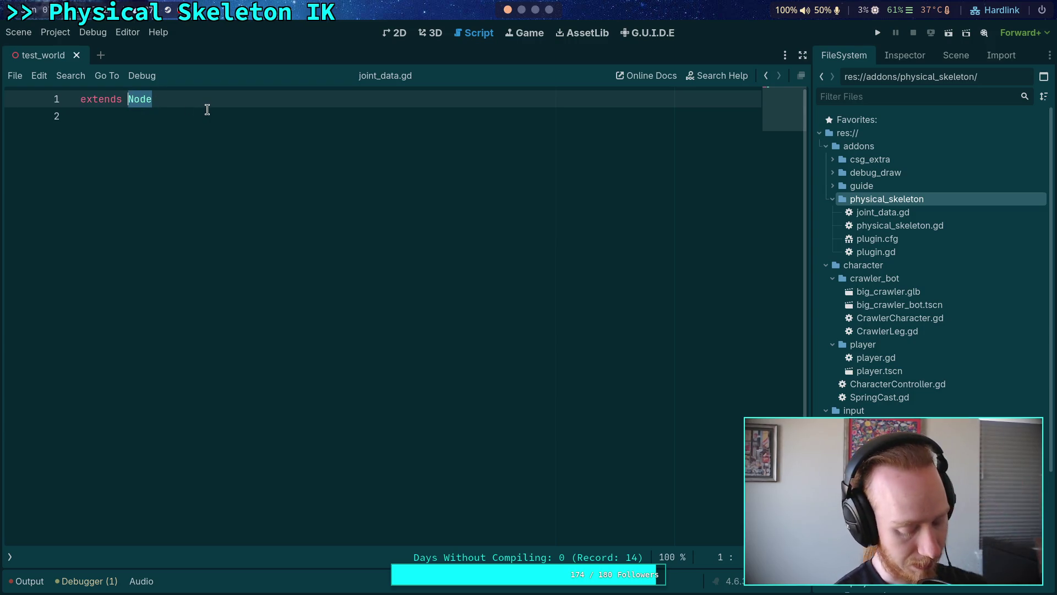
key(BackSpace)
key(ctrl+space)
text(O)
key(BackSpace)
key(Escape)
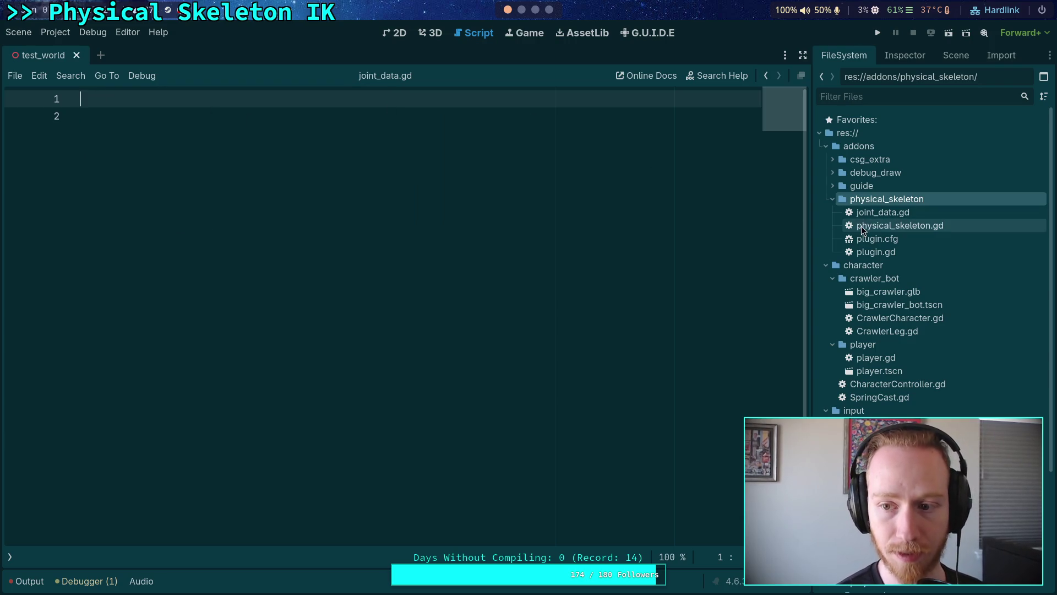
Step: Move JointData's variable declarations (lines 95–109) from physical_skeleton.gd into joint_data.gd, unindented
double_click(900, 226)
drag(268, 406, 47, 168)
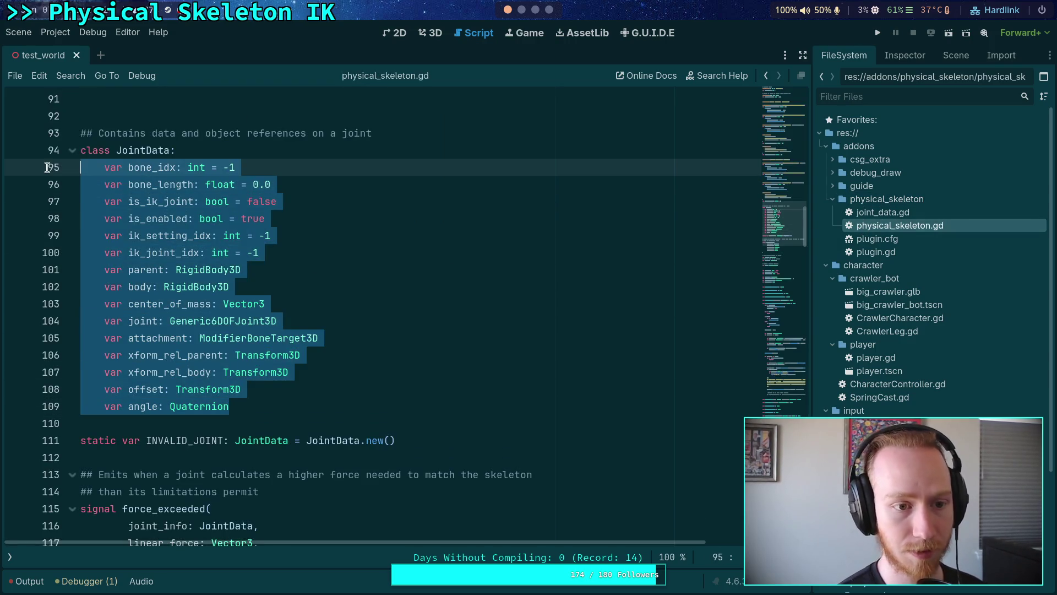
key(ctrl+x)
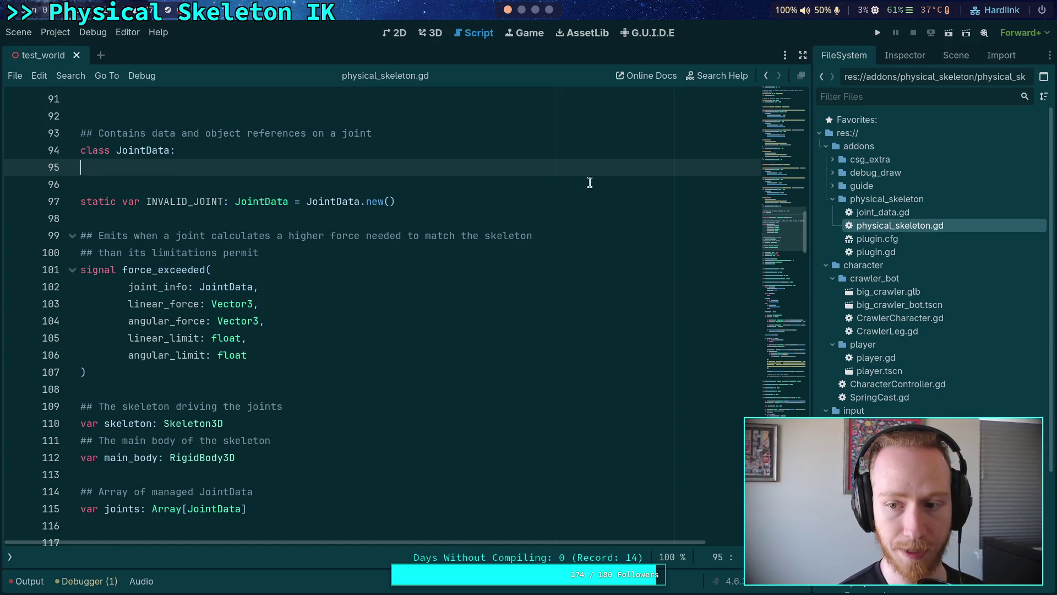
click(883, 213)
double_click(883, 213)
key(ctrl+v)
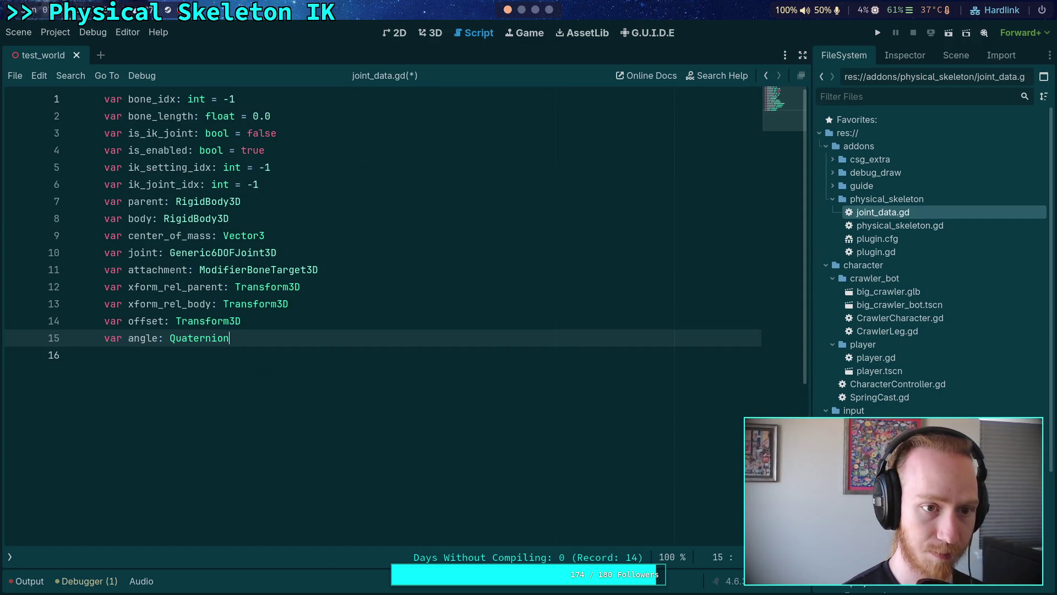
mouse_move(231, 338)
mouse_down()
mouse_move(259, 270)
mouse_move(105, 99)
mouse_up()
key(shift+Tab)
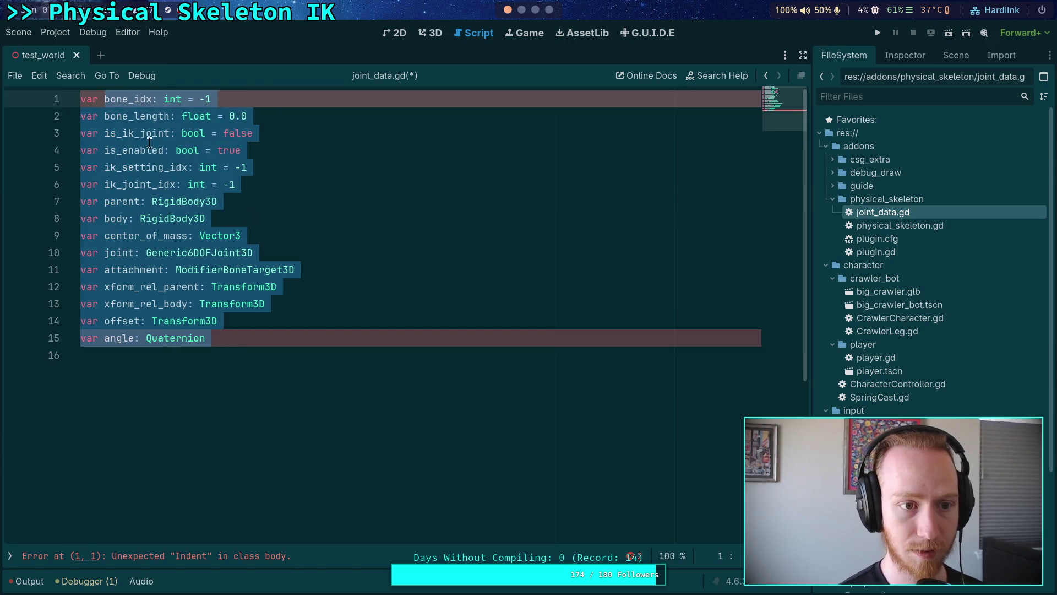
click(83, 101)
key(Return)
click(340, 157)
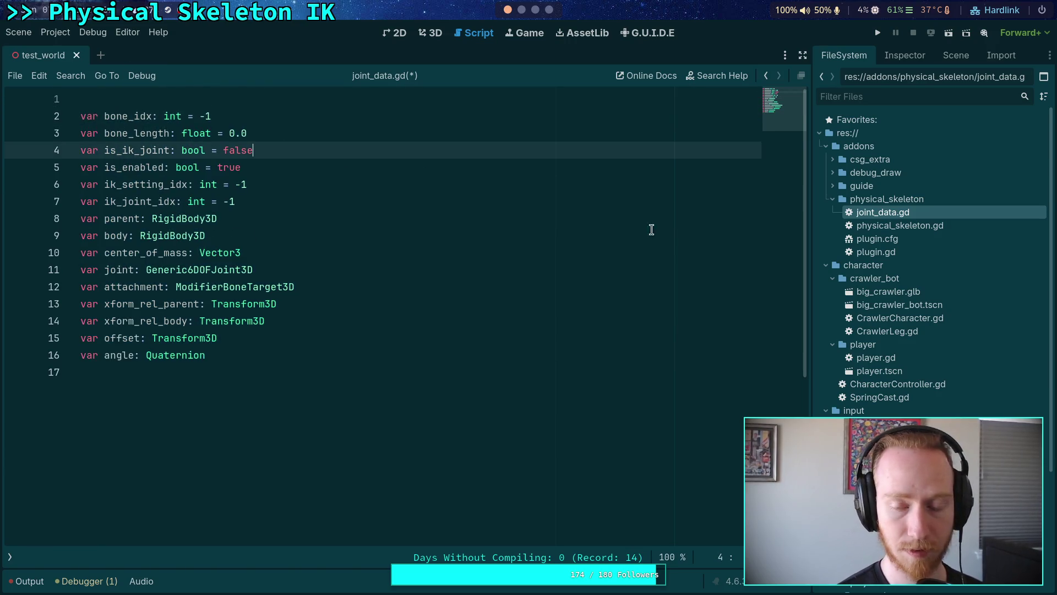
Step: Move the JointData description comment to line 1 of joint_data.gd and save
click(916, 229)
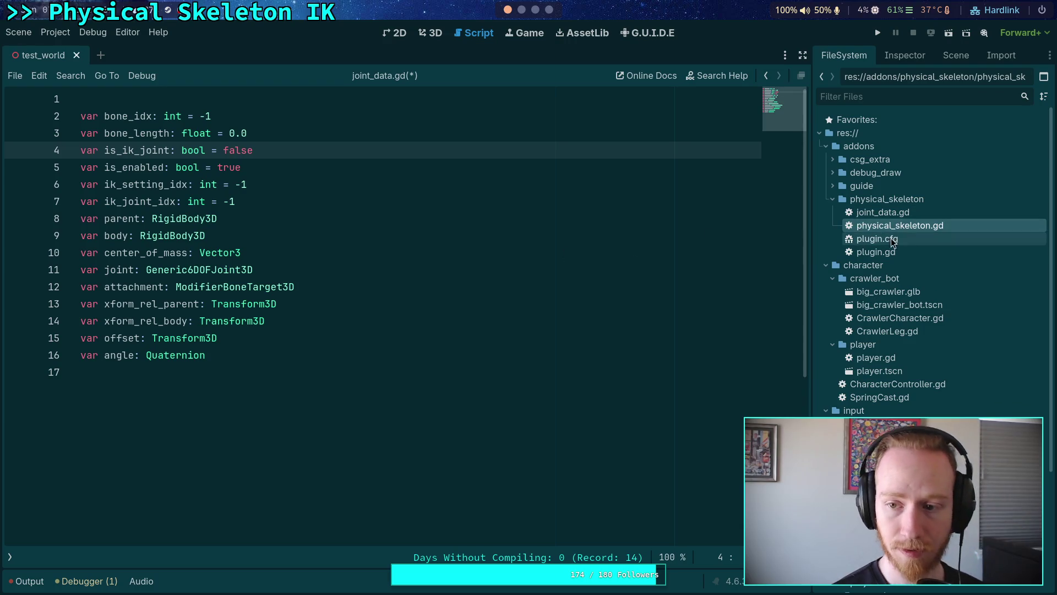
double_click(903, 225)
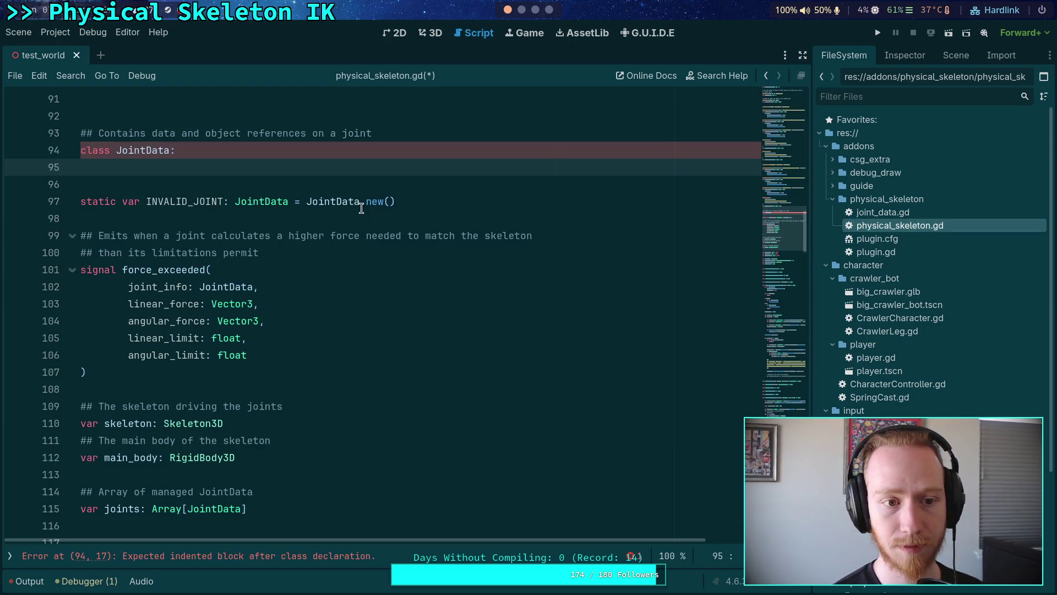
click(413, 128)
key(ctrl+shift+k)
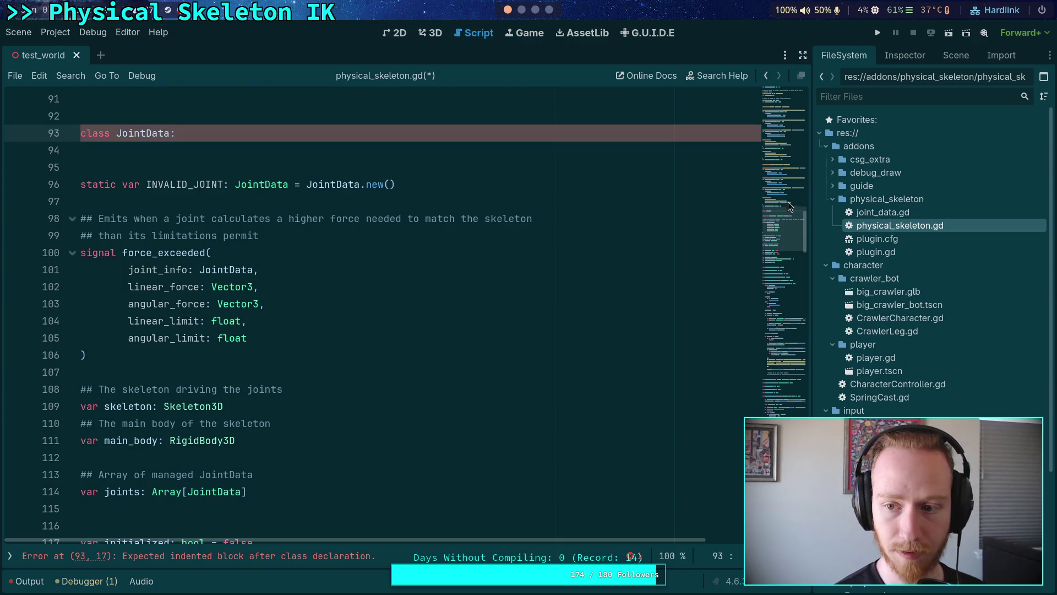
click(896, 213)
double_click(896, 214)
key(Up)
key(shift+Home)
key(ctrl+x)
key(Return)
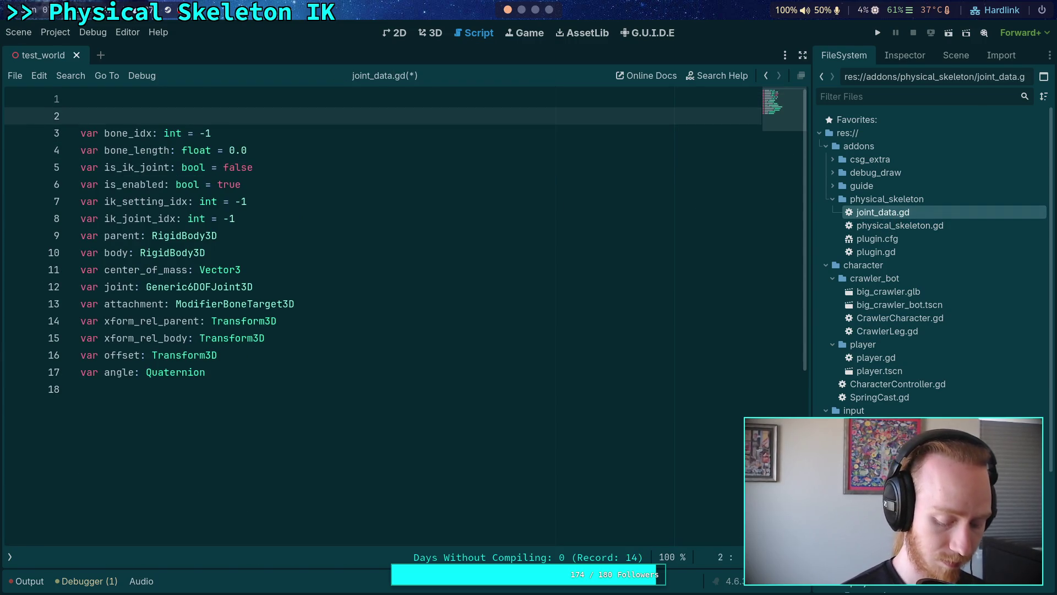
click(80, 99)
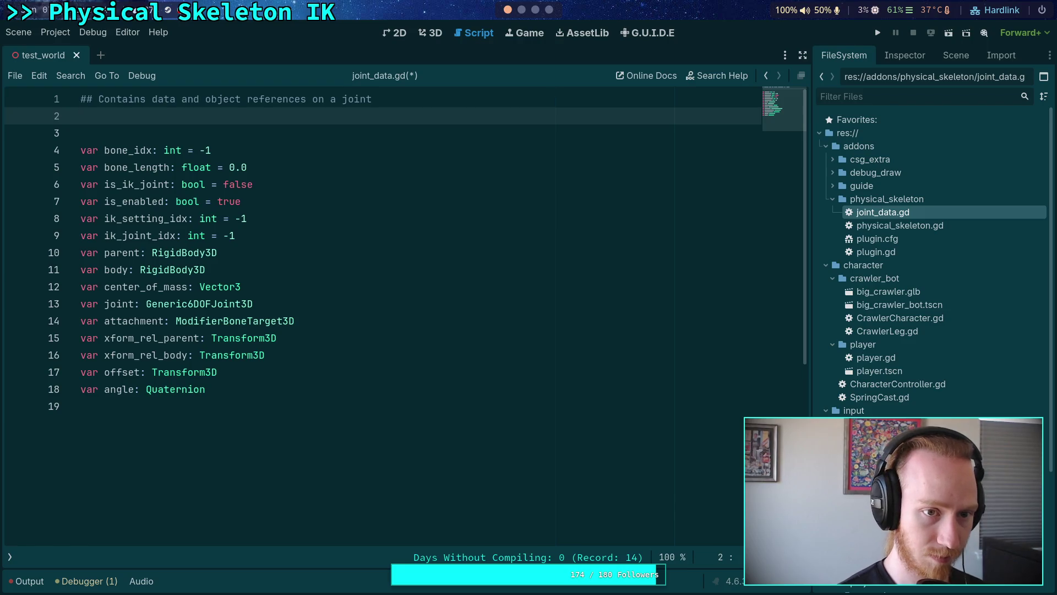
key(BackSpace)
key(ctrl+s)
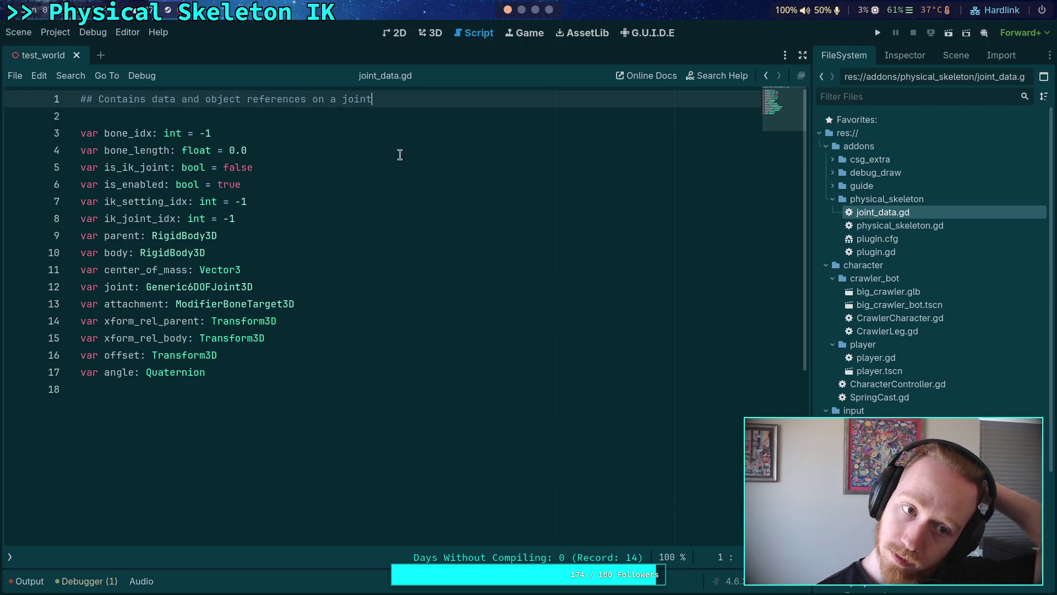
Step: Add the doc comment '## Related skeleton bone' above bone_idx and save
click(286, 115)
key(Return)
text(##)
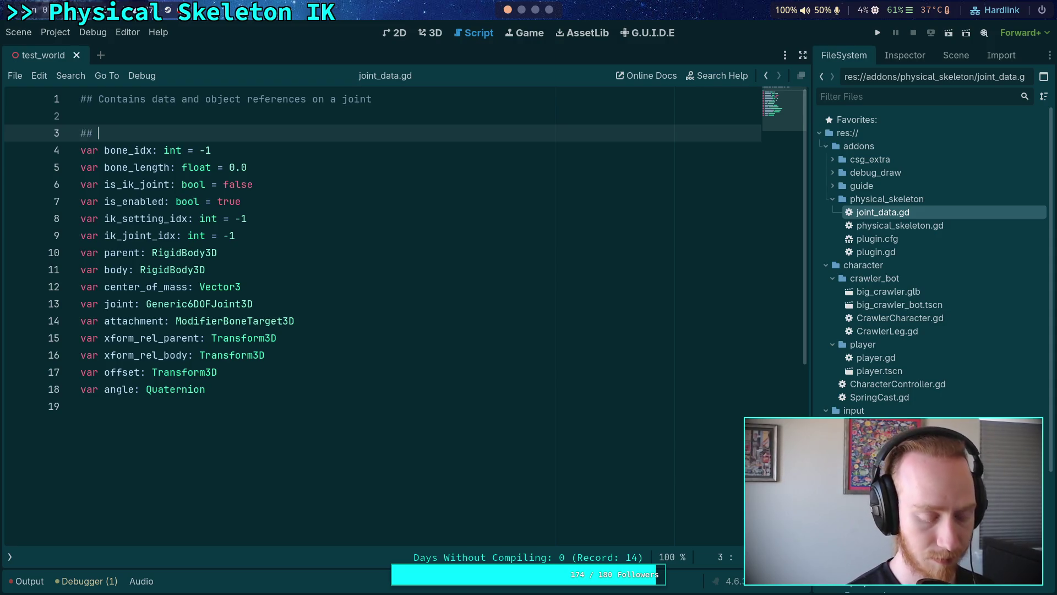
text( Related )
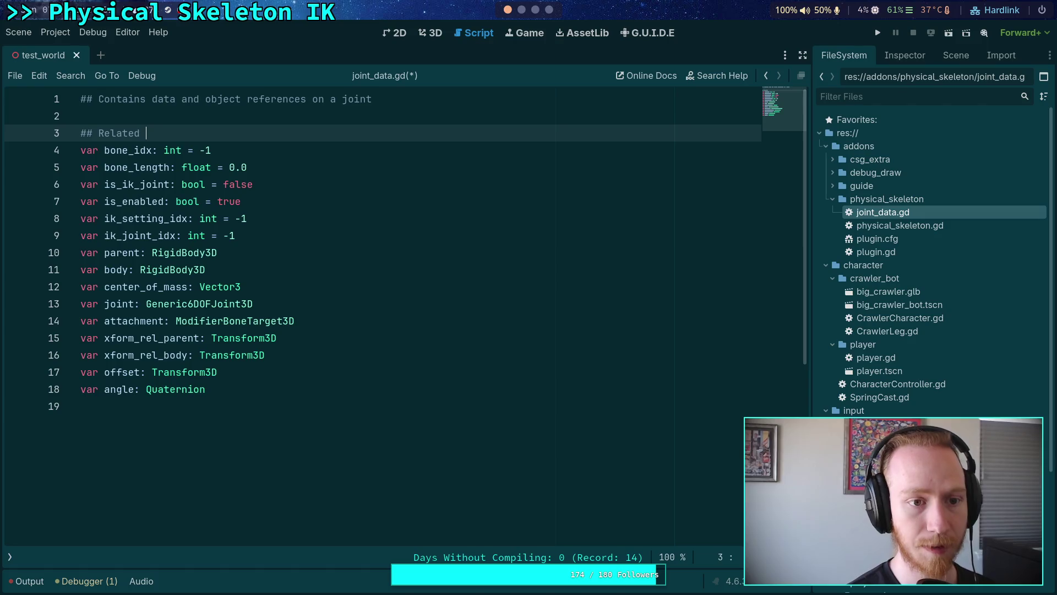
text(skeleton bone)
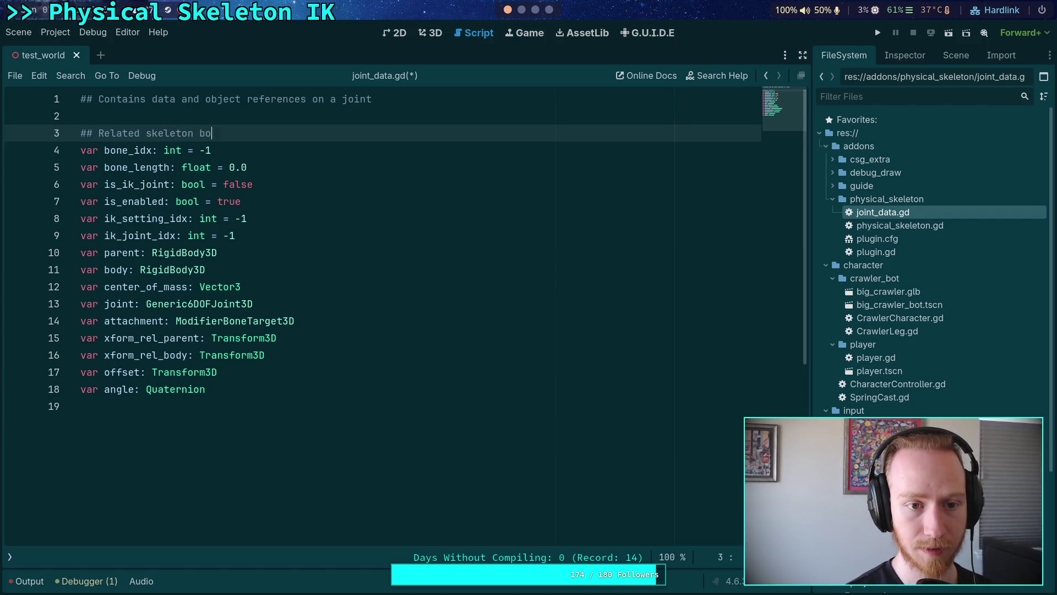
click(296, 155)
key(ctrl+s)
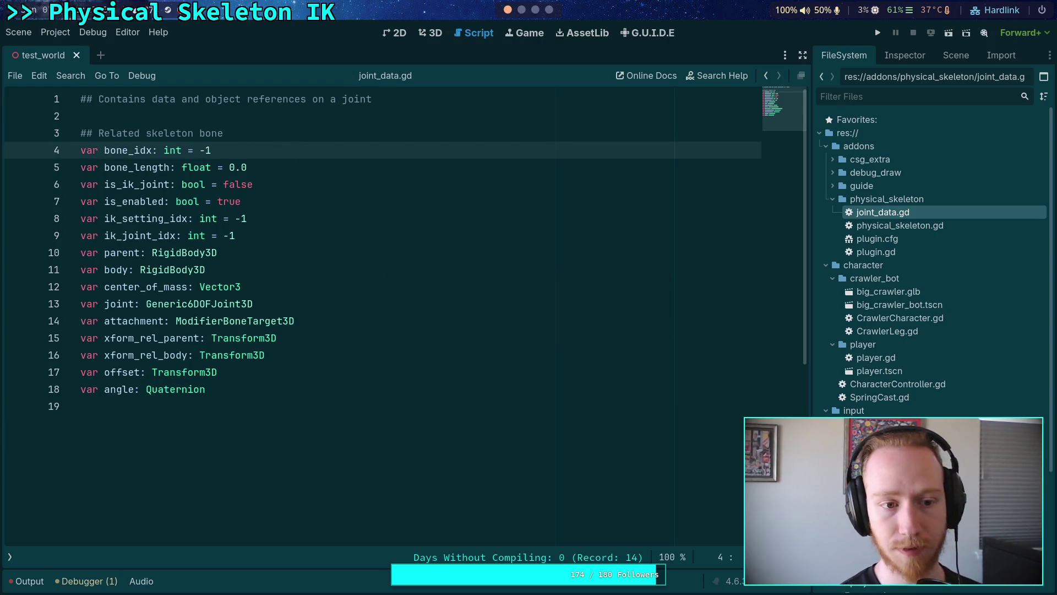
click(895, 226)
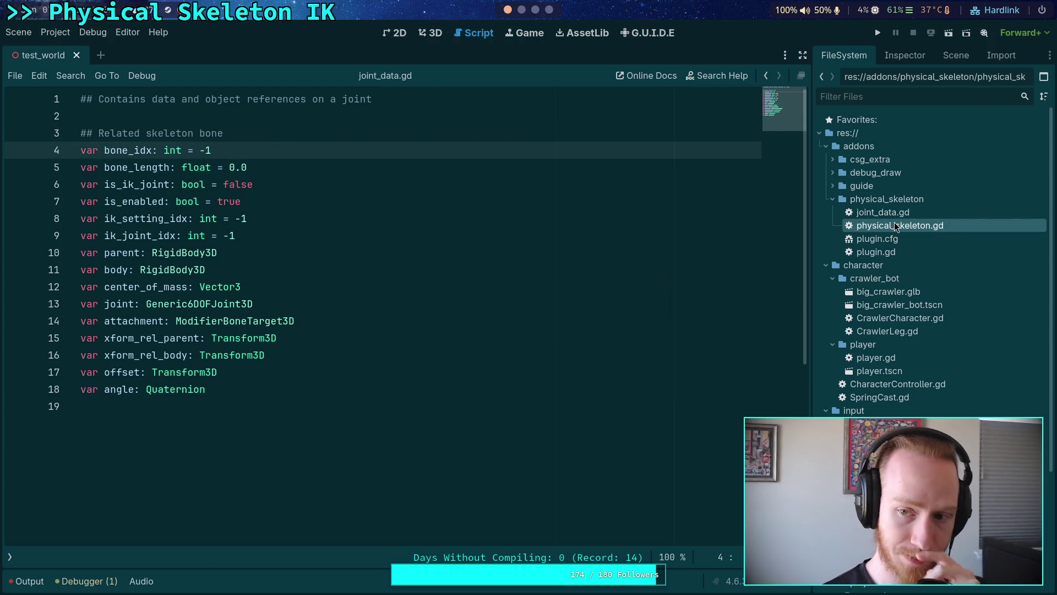
double_click(895, 226)
scroll(454, 226, up, 2)
drag(222, 250, 77, 237)
scroll(345, 264, up, 1)
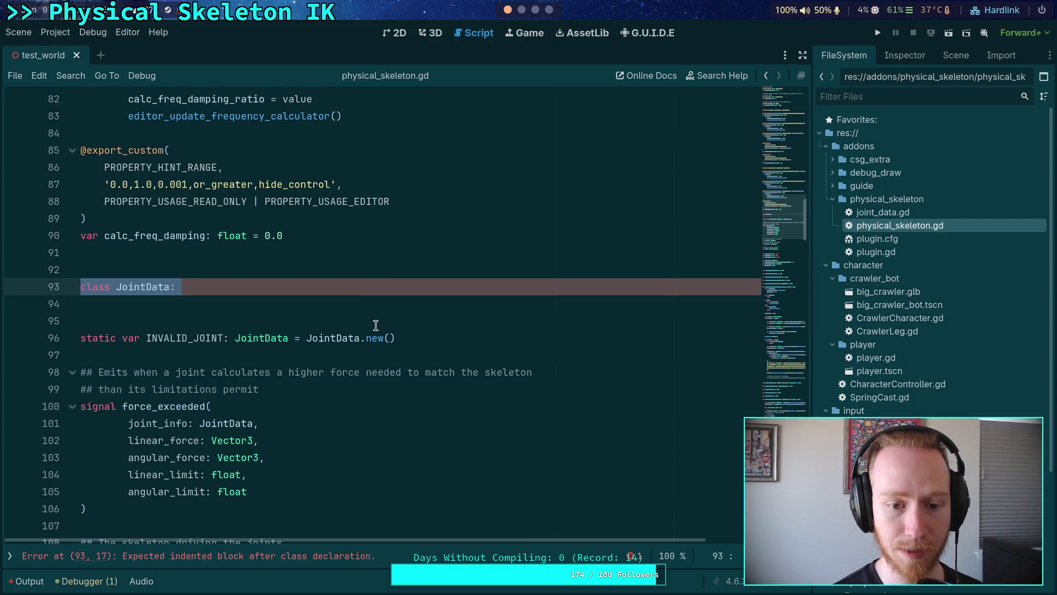
click(436, 338)
scroll(416, 336, up, 8)
scroll(415, 336, up, 13)
scroll(416, 334, down, 9)
scroll(415, 334, down, 14)
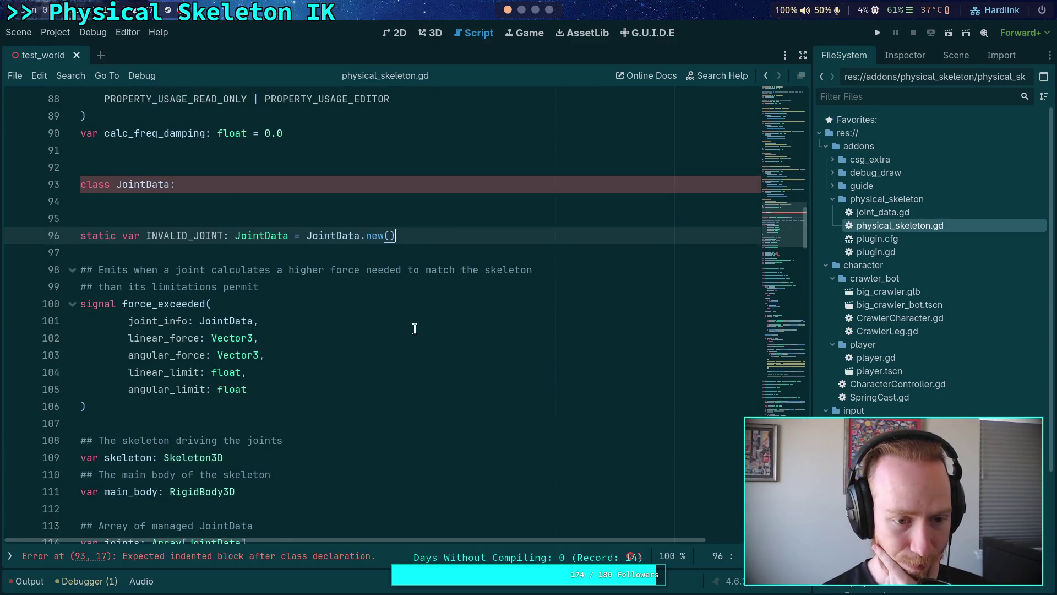
scroll(414, 329, up, 3)
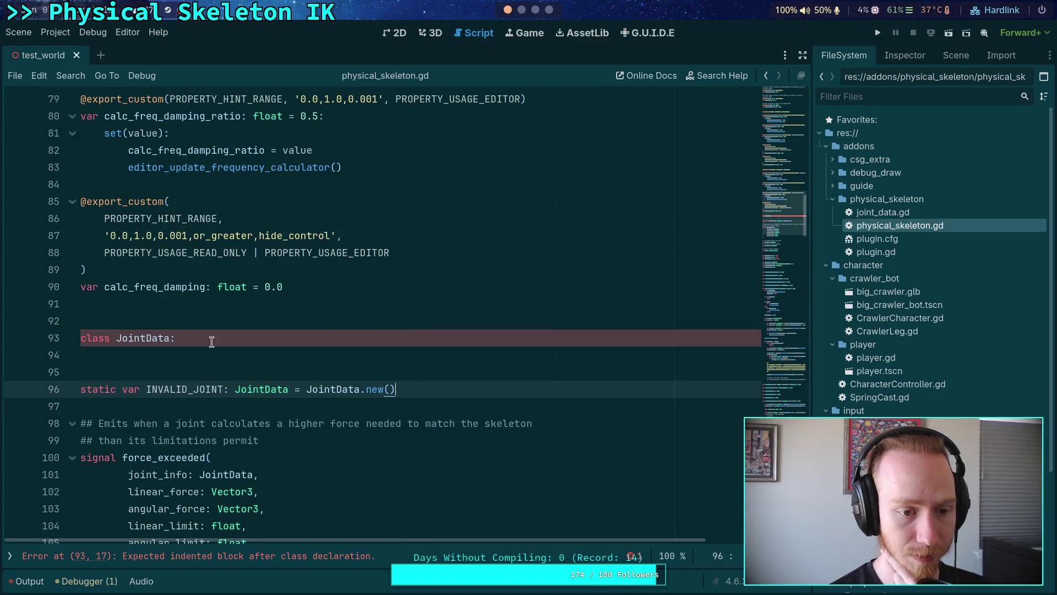
click(65, 352)
click(50, 343)
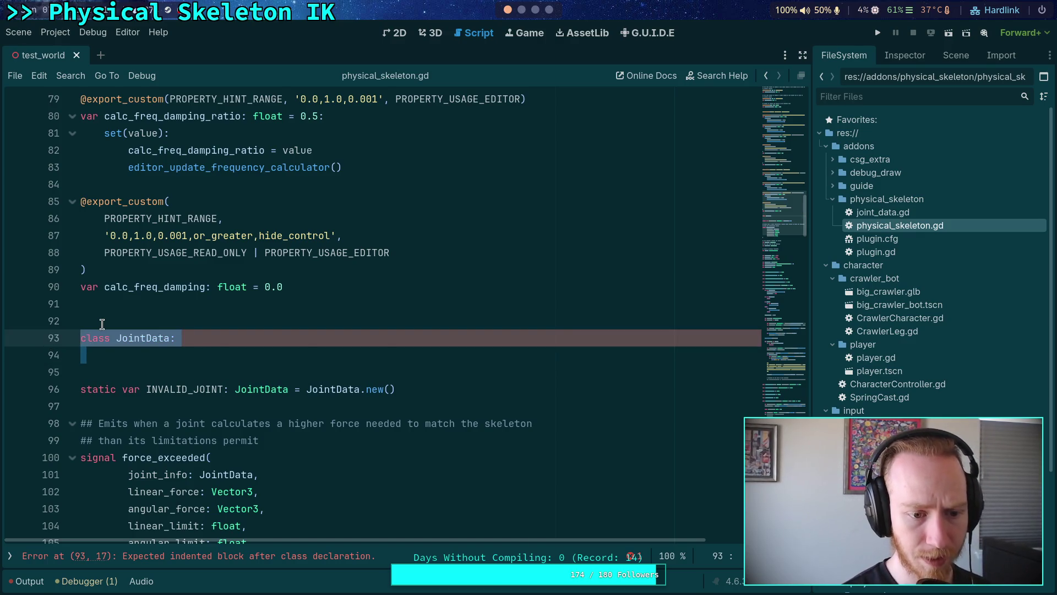
text(static)
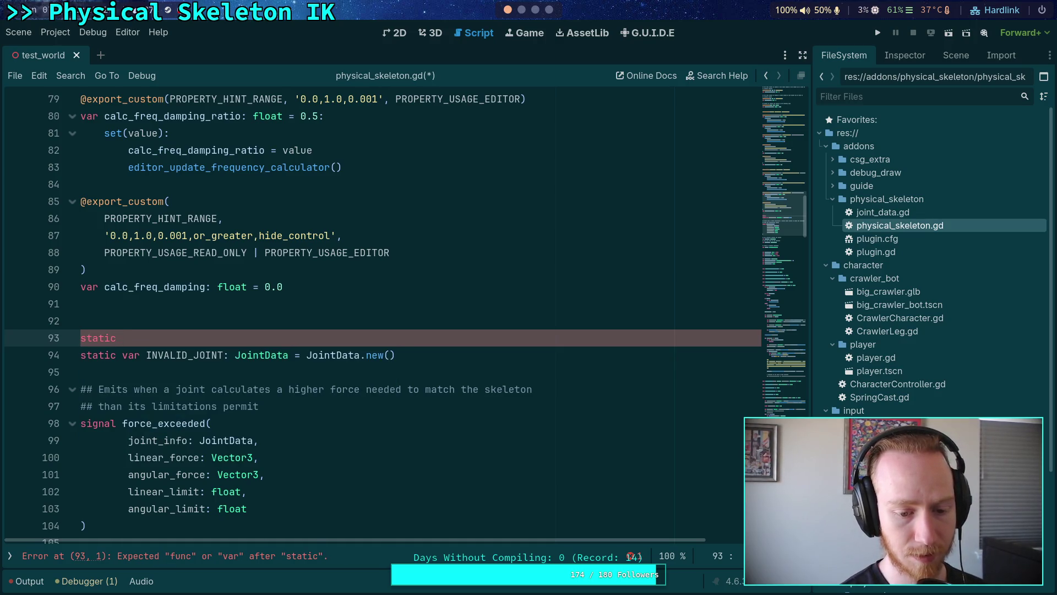
key(BackSpace)
key(BackSpace)
key(BackSpace)
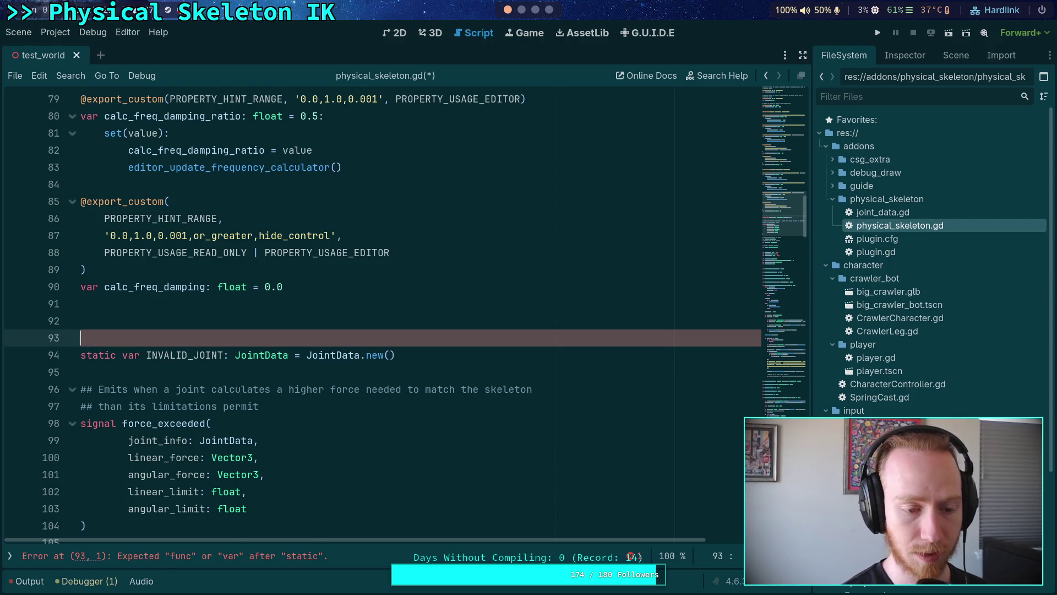
text(static)
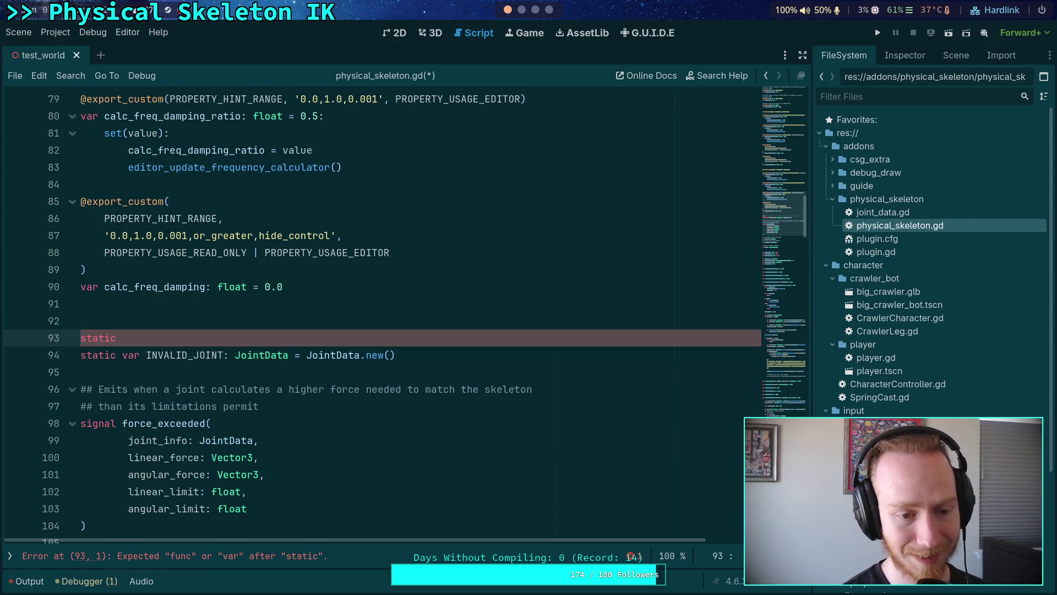
text( var JointData )
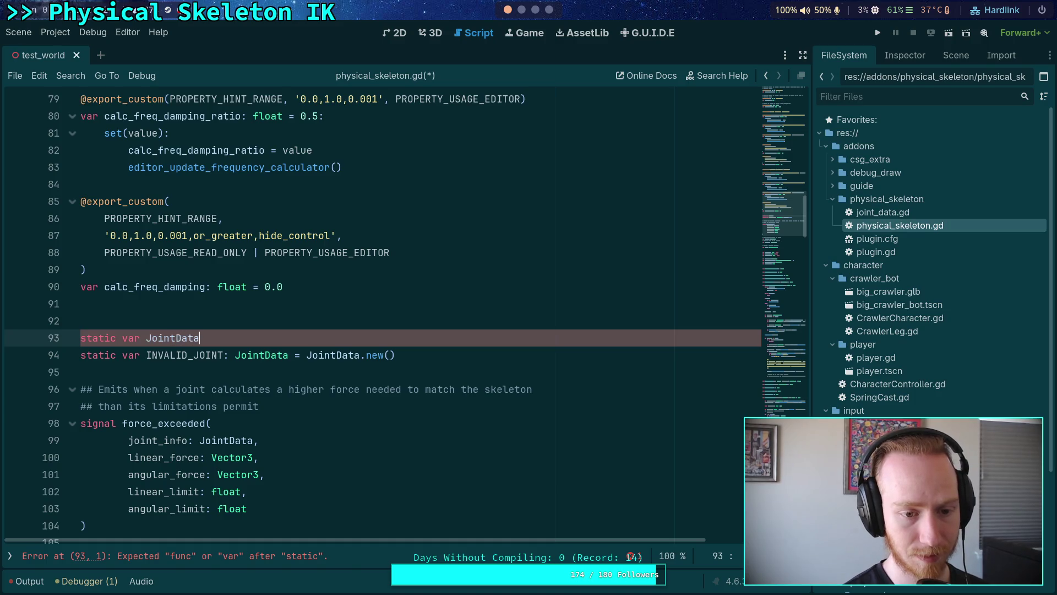
text(=)
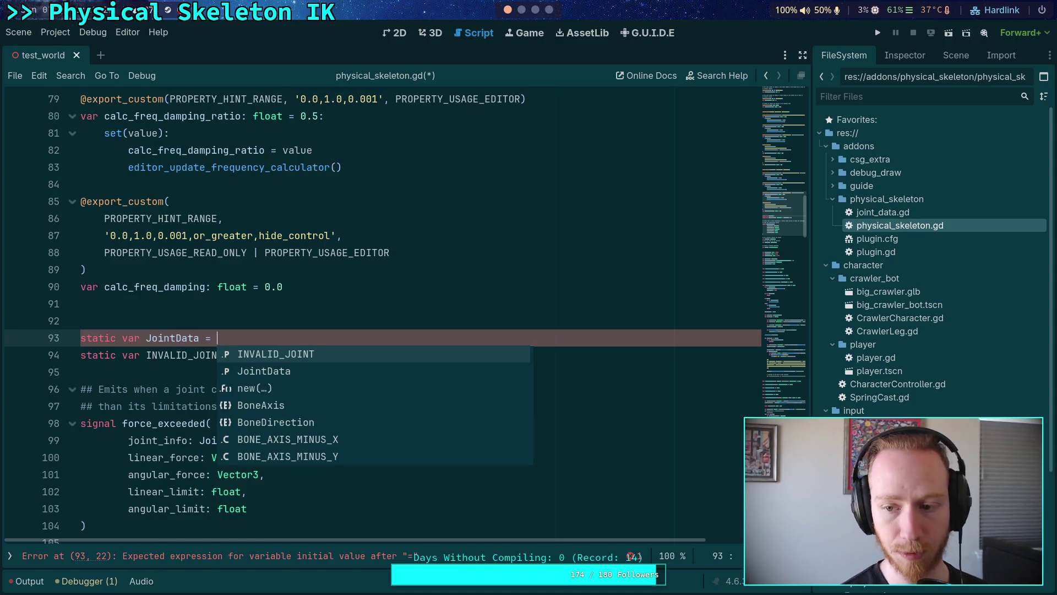
mouse_move(883, 212)
mouse_down()
mouse_move(238, 347)
mouse_move(271, 345)
mouse_up()
click(436, 366)
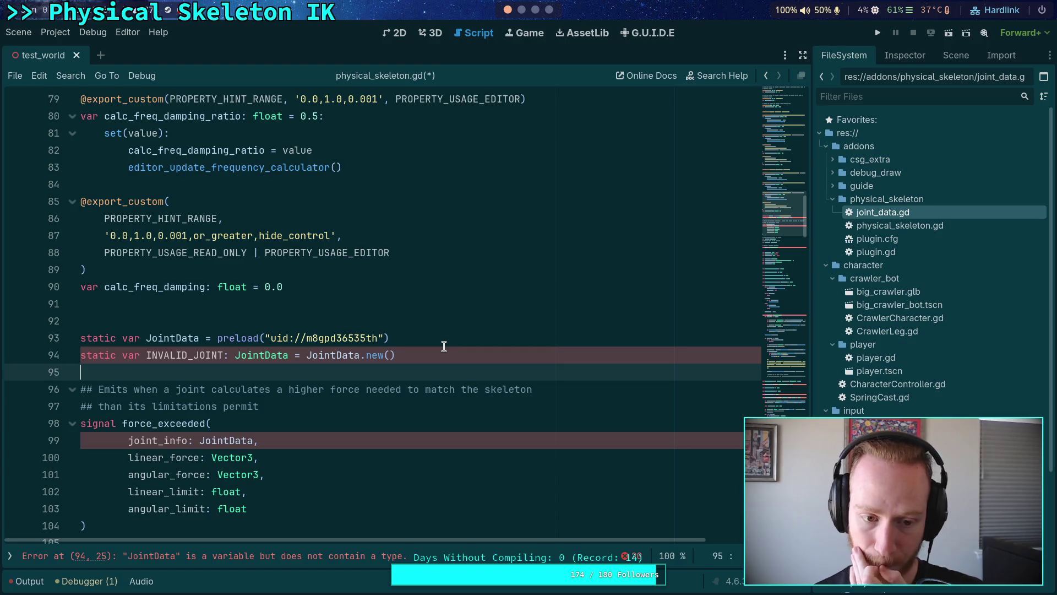
double_click(136, 337)
key(Delete)
key(Delete)
key(ctrl+s)
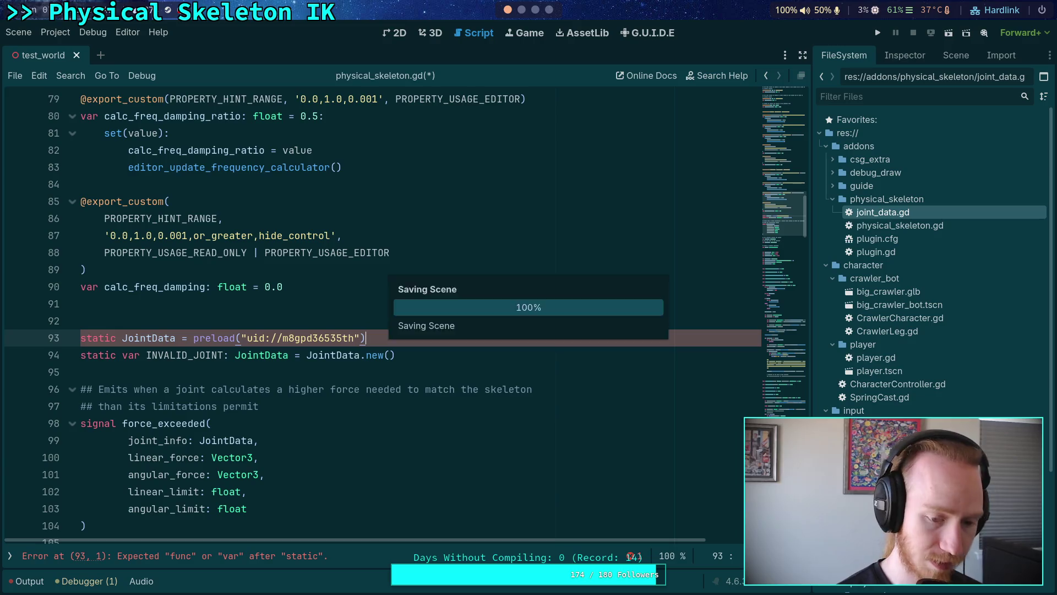
double_click(108, 339)
text(const)
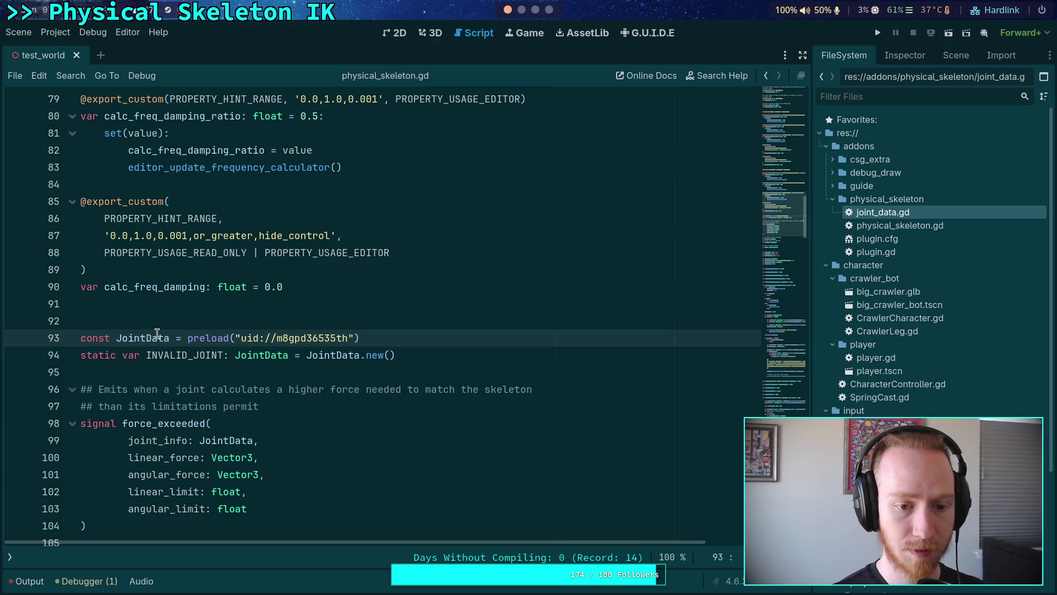
mouse_move(274, 356)
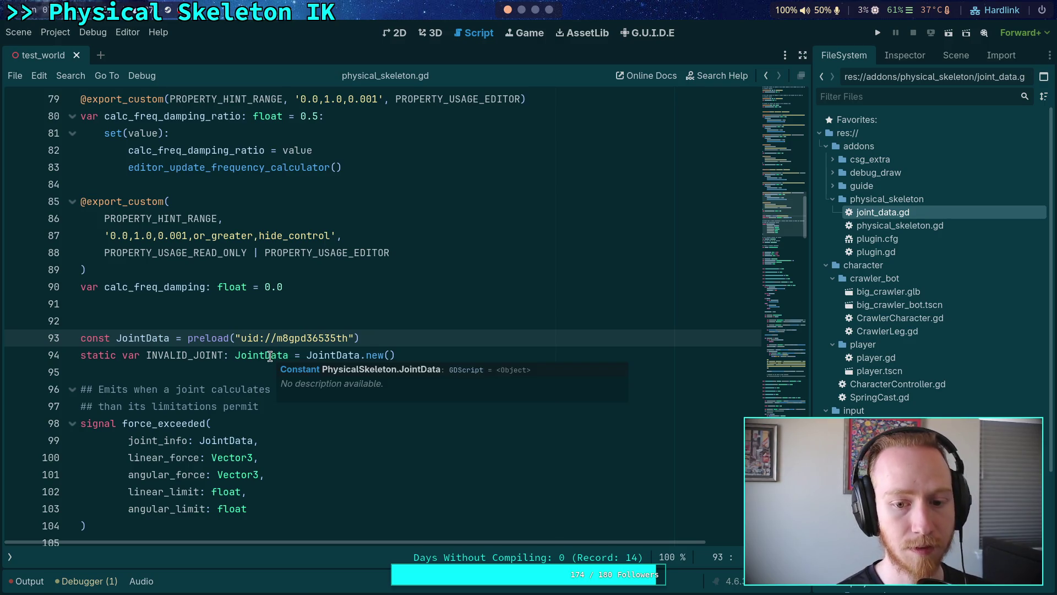
click(270, 355)
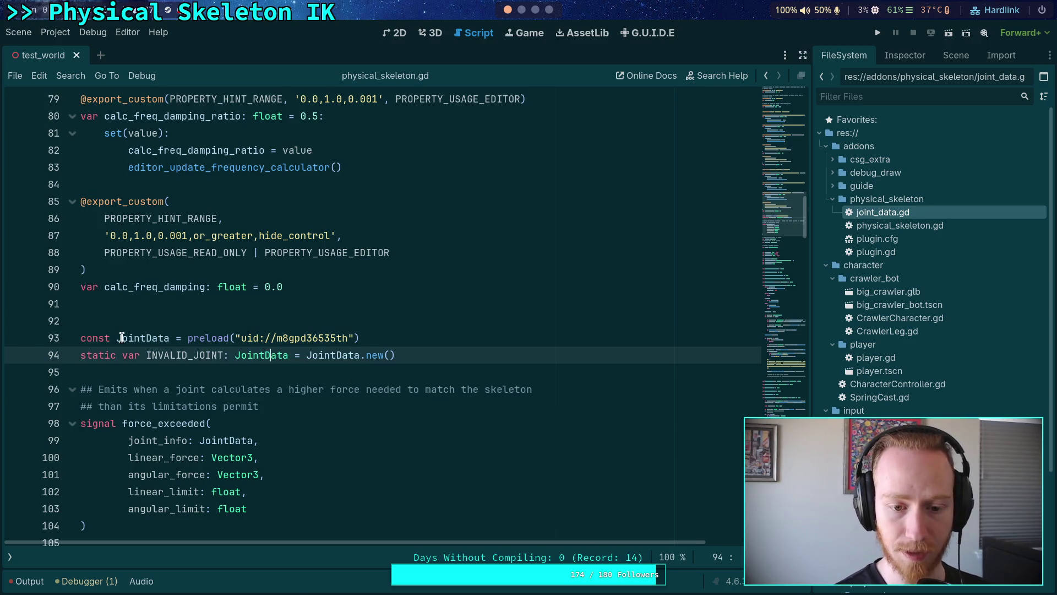
double_click(122, 338)
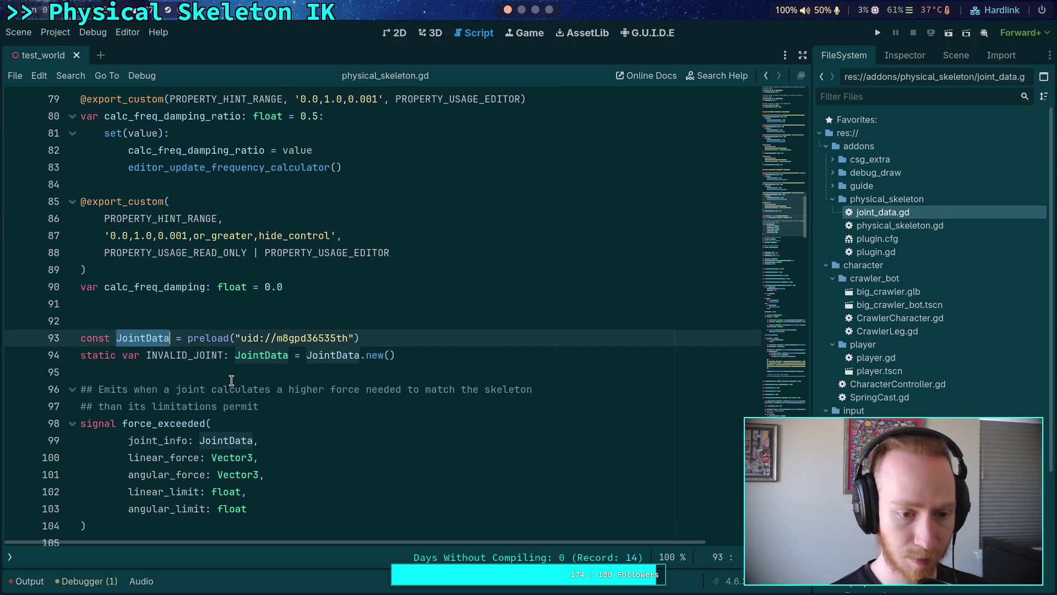
scroll(342, 397, down, 9)
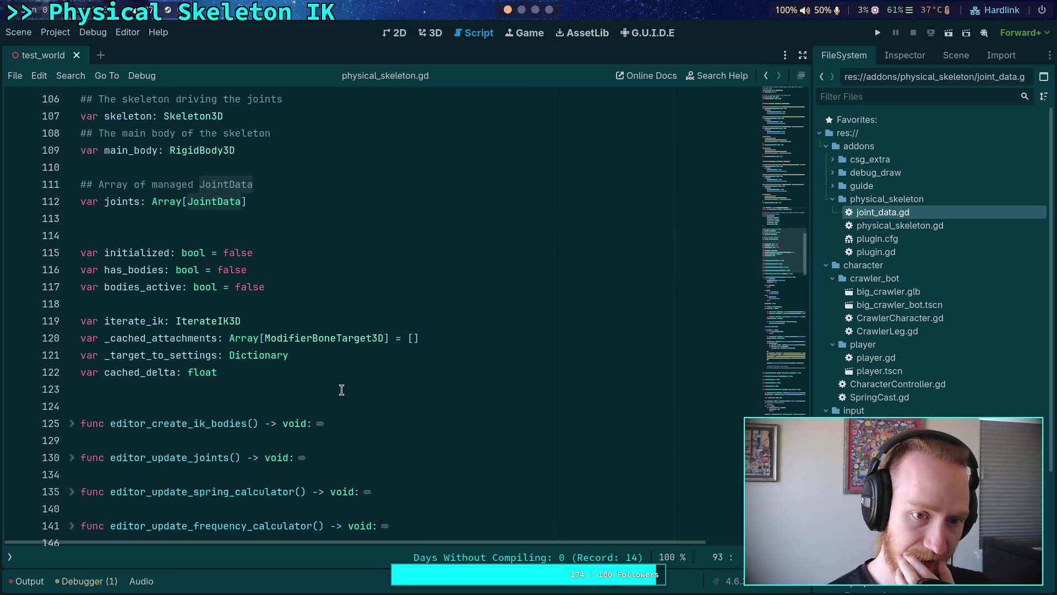
scroll(352, 385, down, 18)
scroll(361, 375, down, 3)
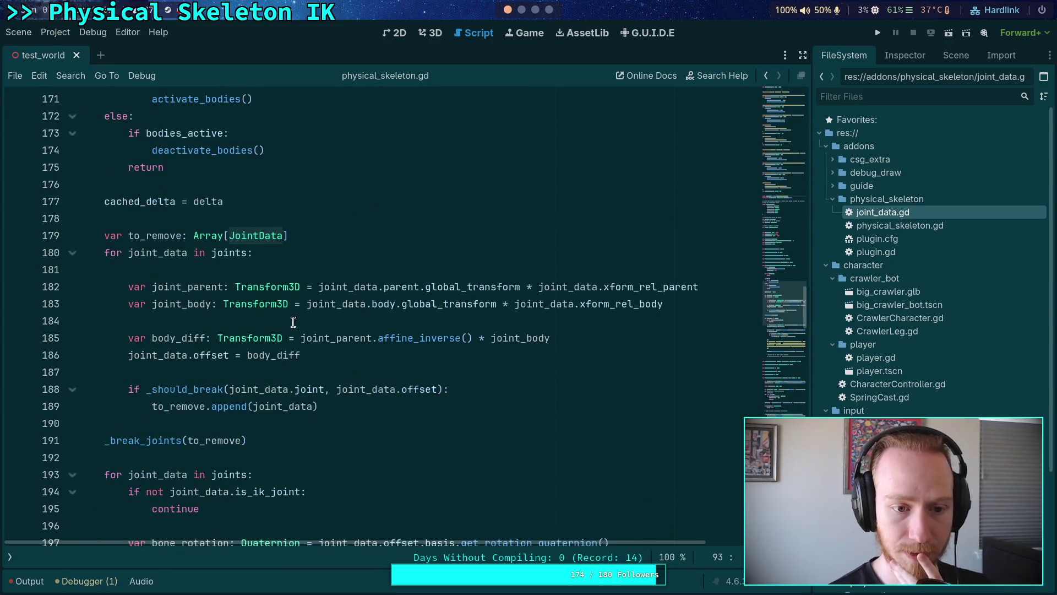
click(330, 271)
key(Return)
key(Up)
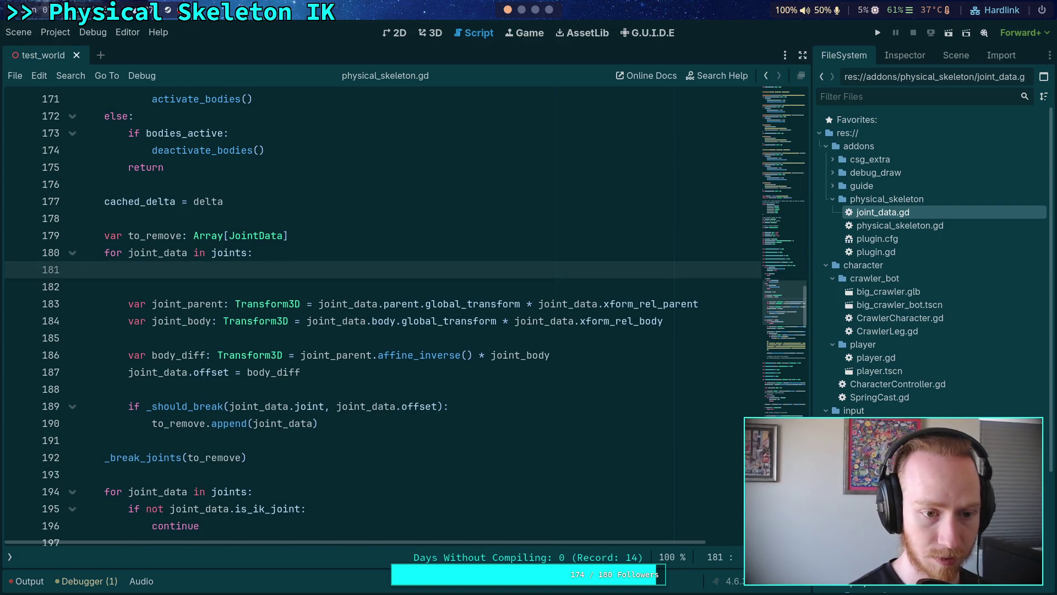
text(joint_data.)
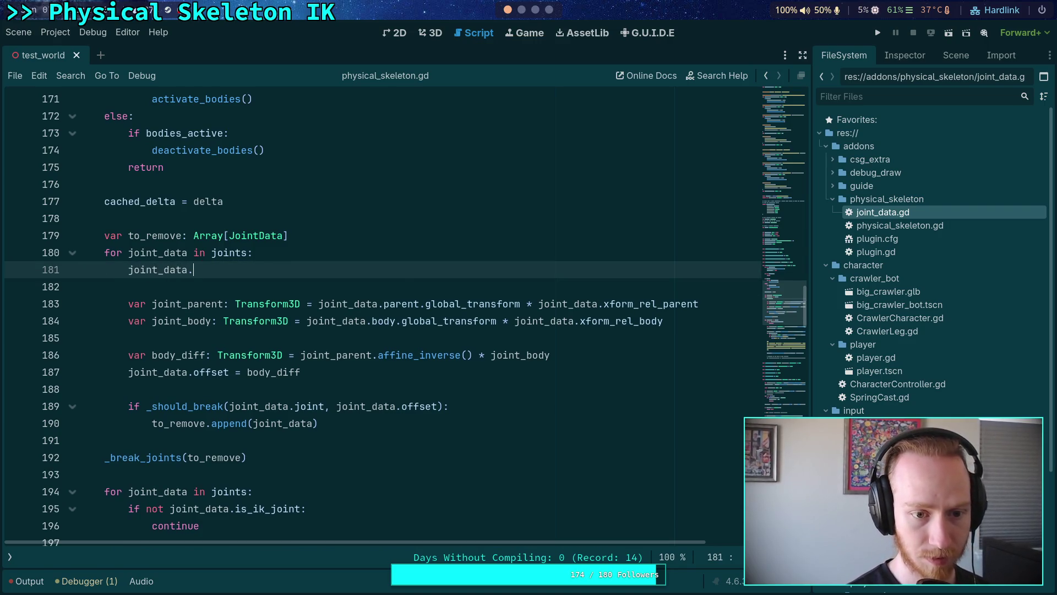
key(Down)
key(Down)
key(Down)
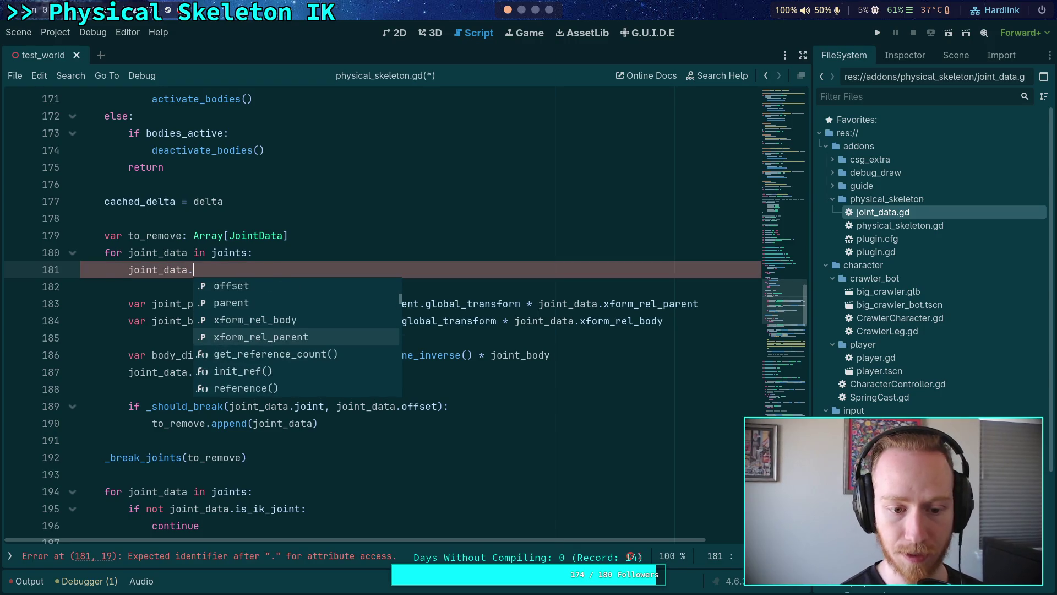
key(ctrl+z)
key(ctrl+z)
click(285, 269)
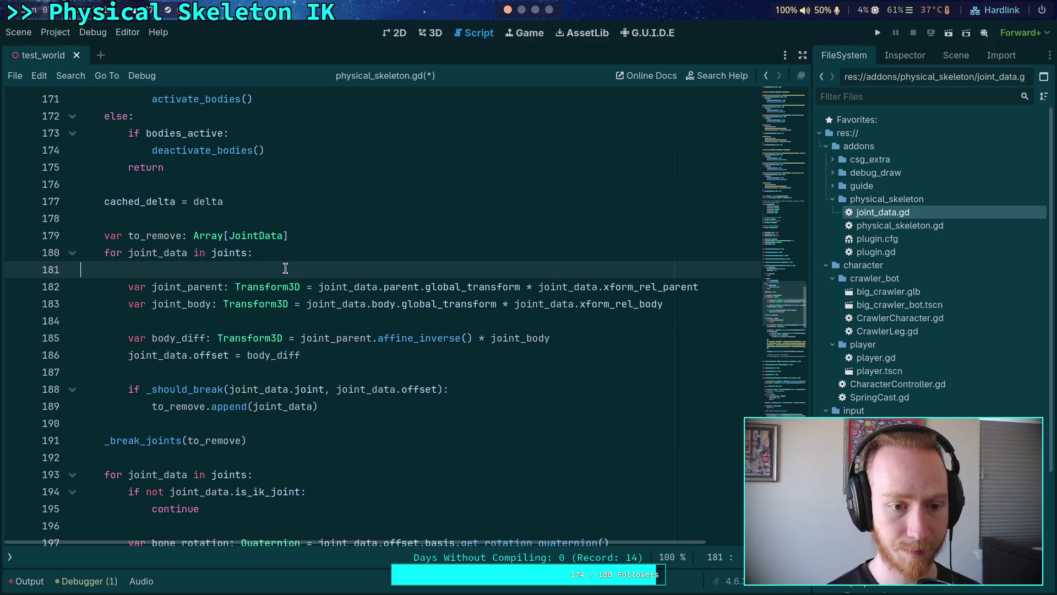
scroll(285, 268, up, 20)
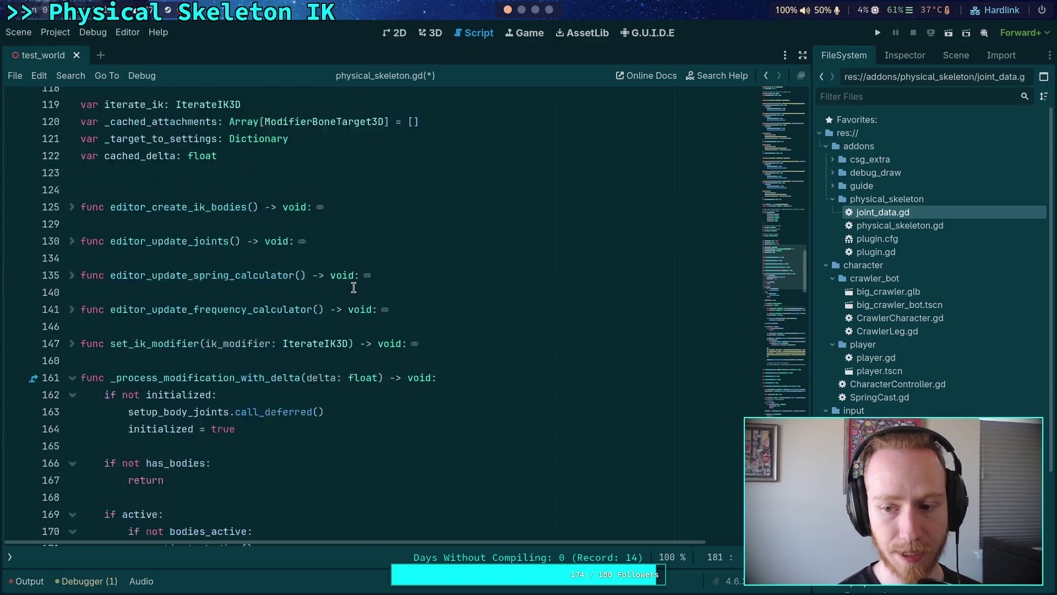
scroll(354, 287, up, 3)
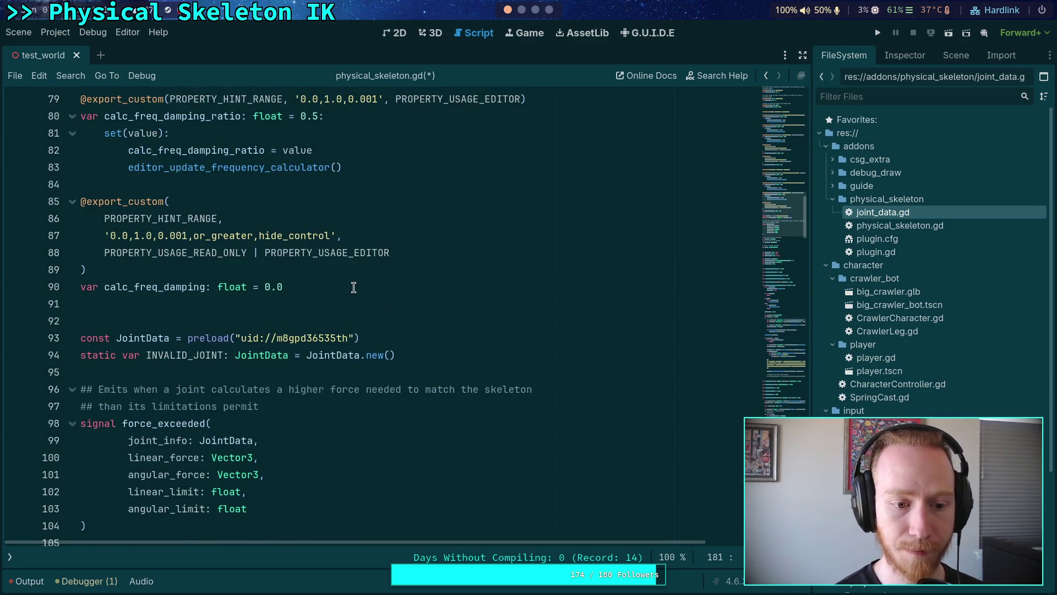
scroll(354, 287, down, 3)
click(424, 273)
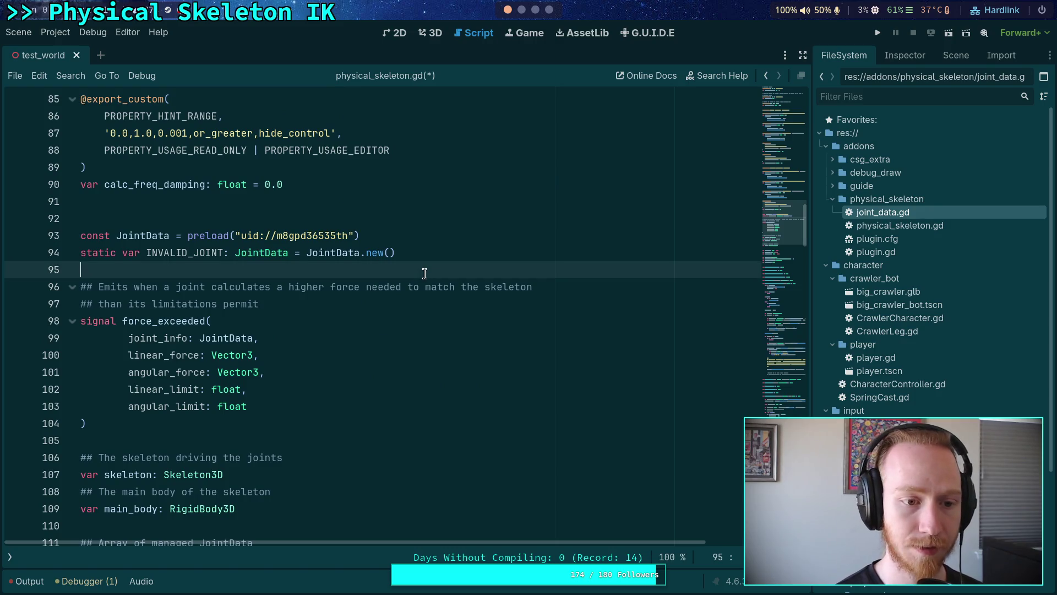
Step: Paste '## Contains data and object references on a joint' above JointData, save, check its tooltip, and run the project
click(309, 214)
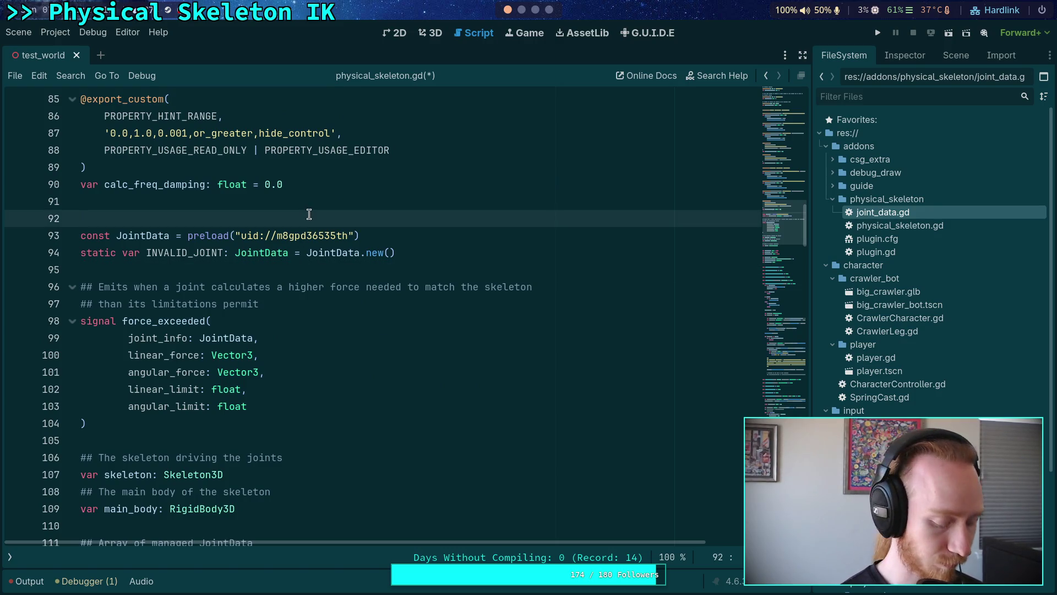
text(## Contains data and object references on a joint)
key(ctrl+s)
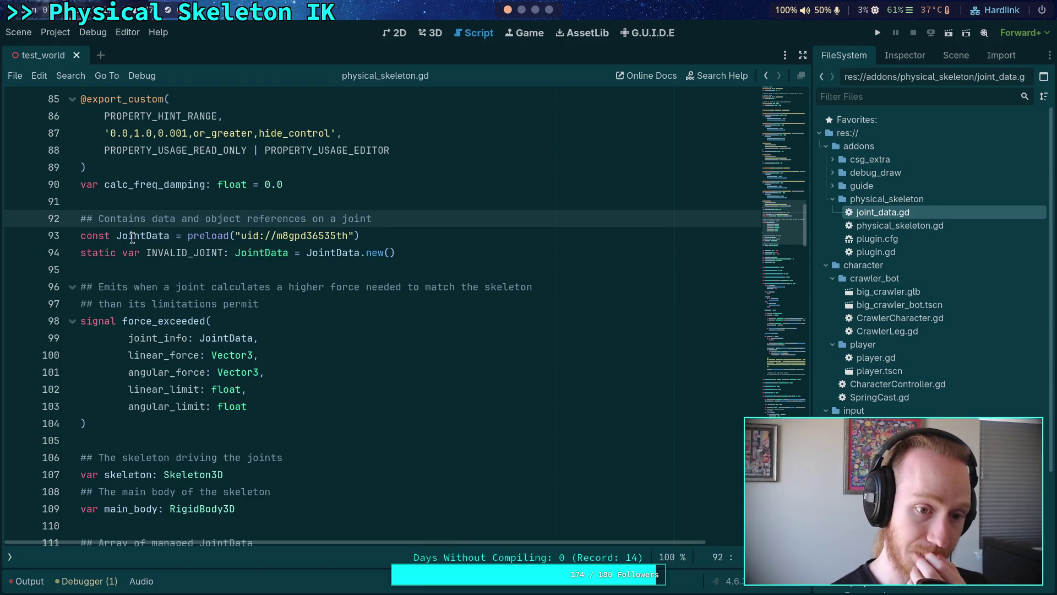
mouse_move(275, 255)
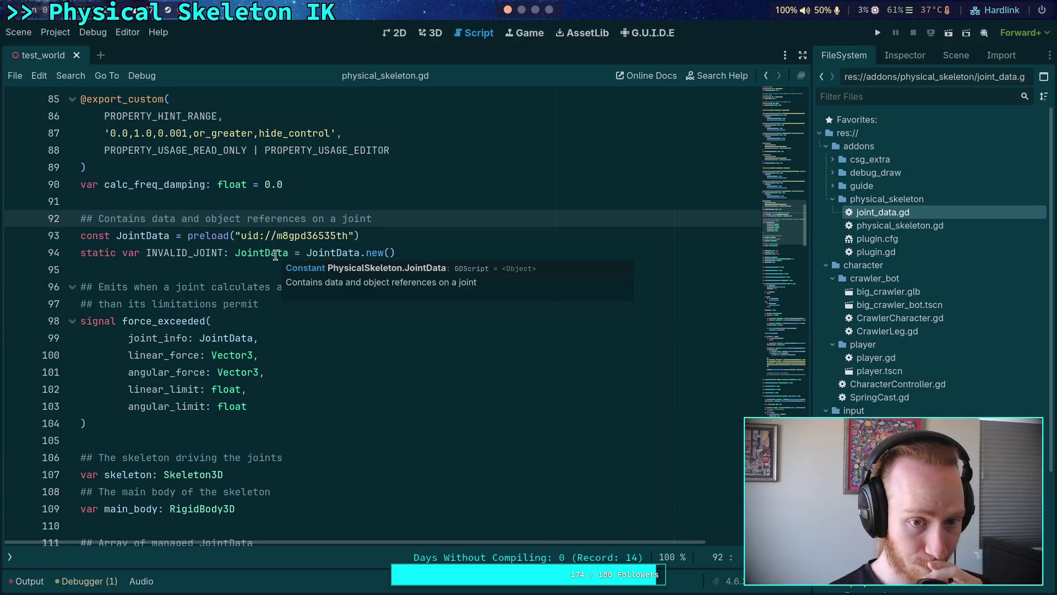
click(228, 268)
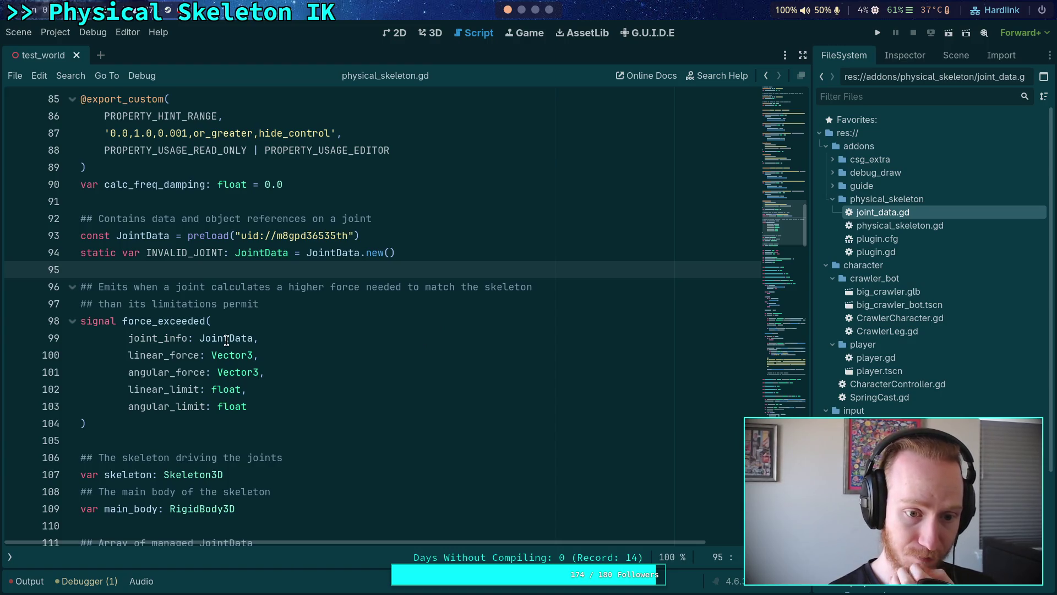
mouse_move(227, 340)
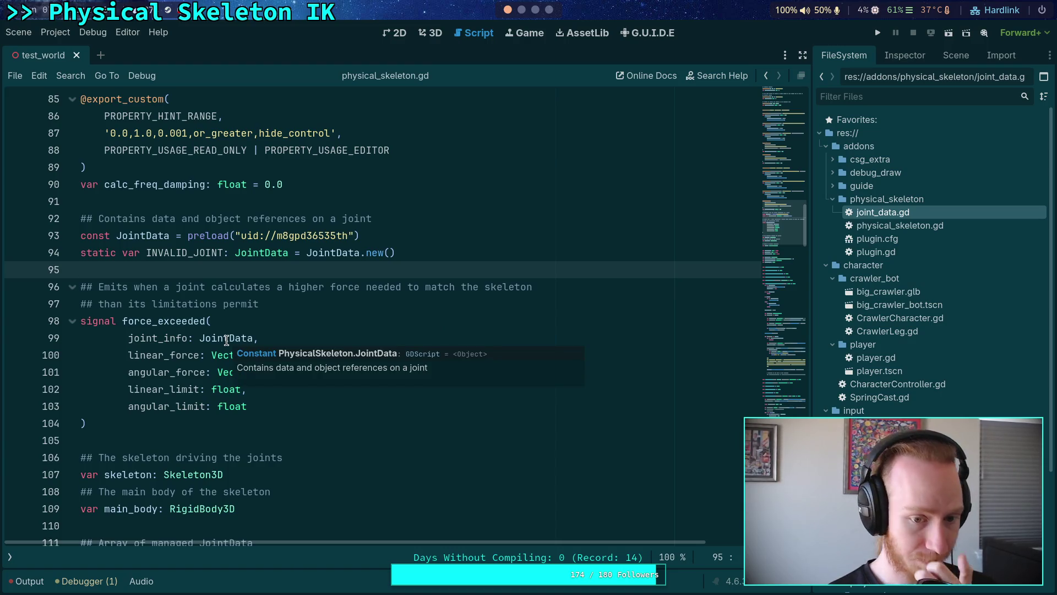
click(351, 303)
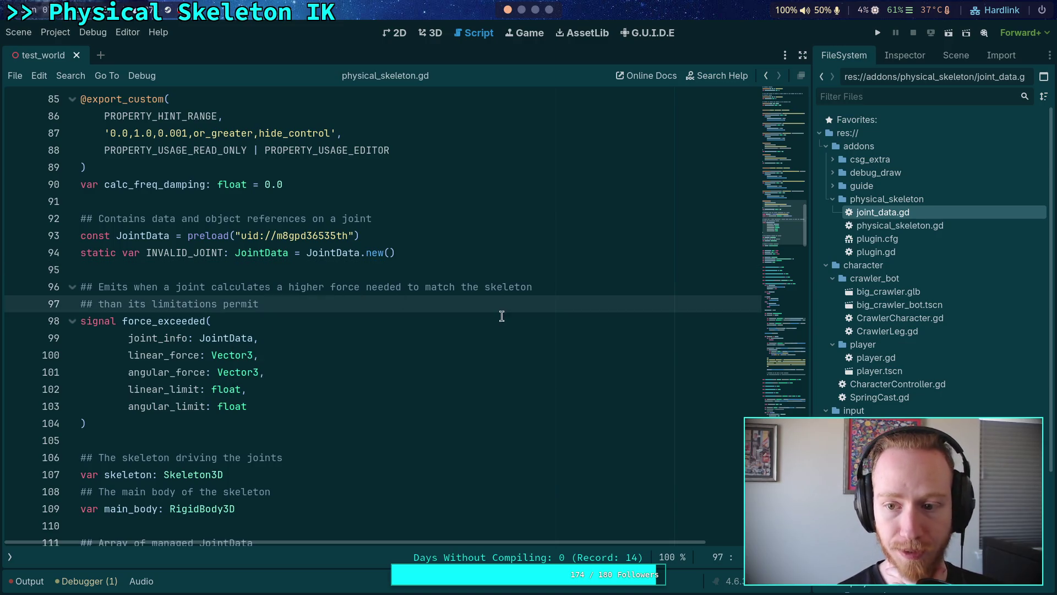
click(877, 33)
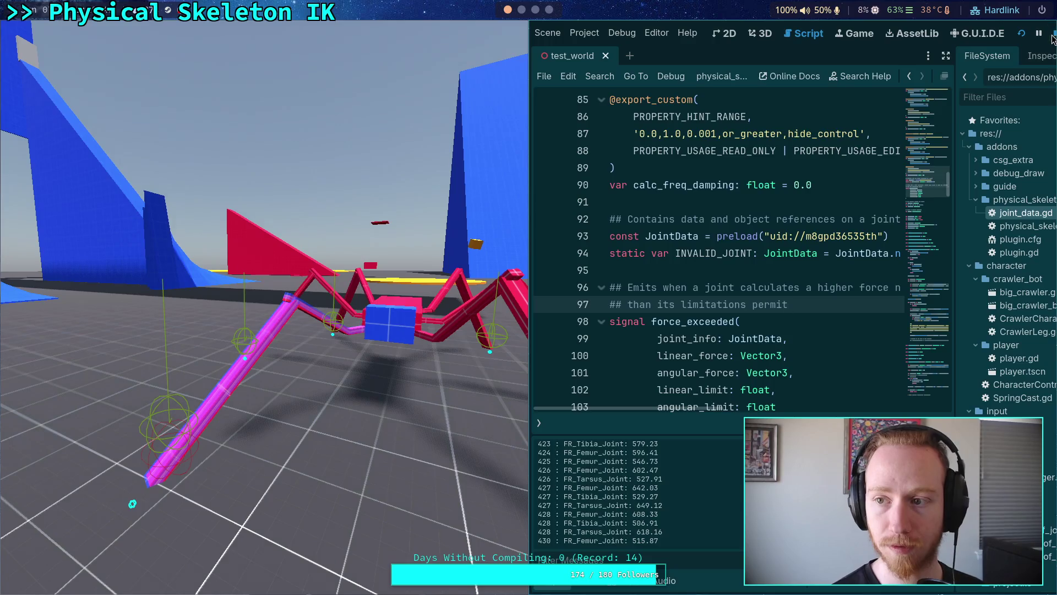
Step: Stop the running spider scene with F8 and collapse the Output log panel
key(F8)
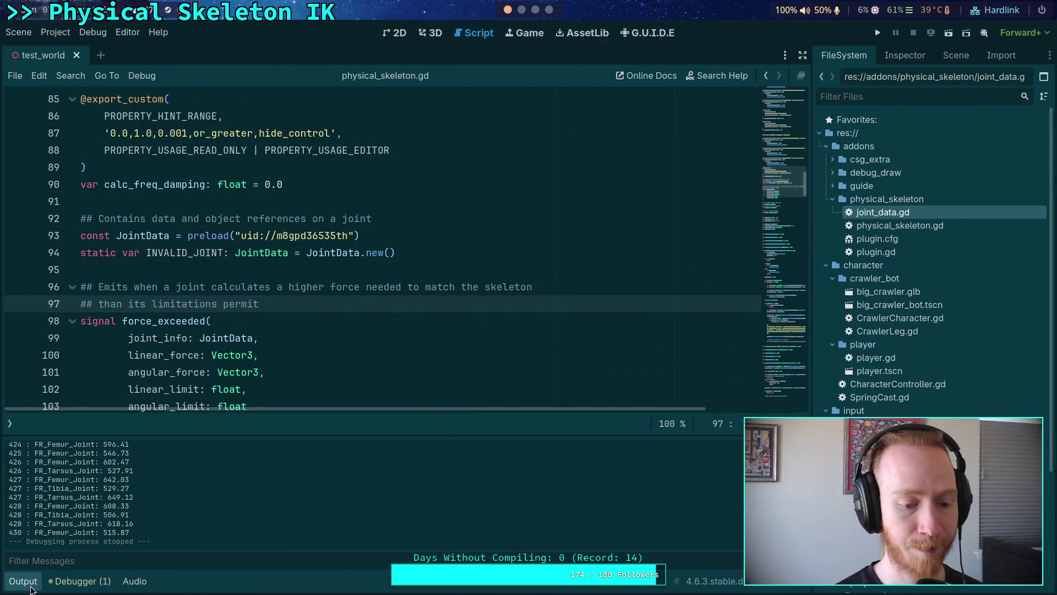
click(28, 583)
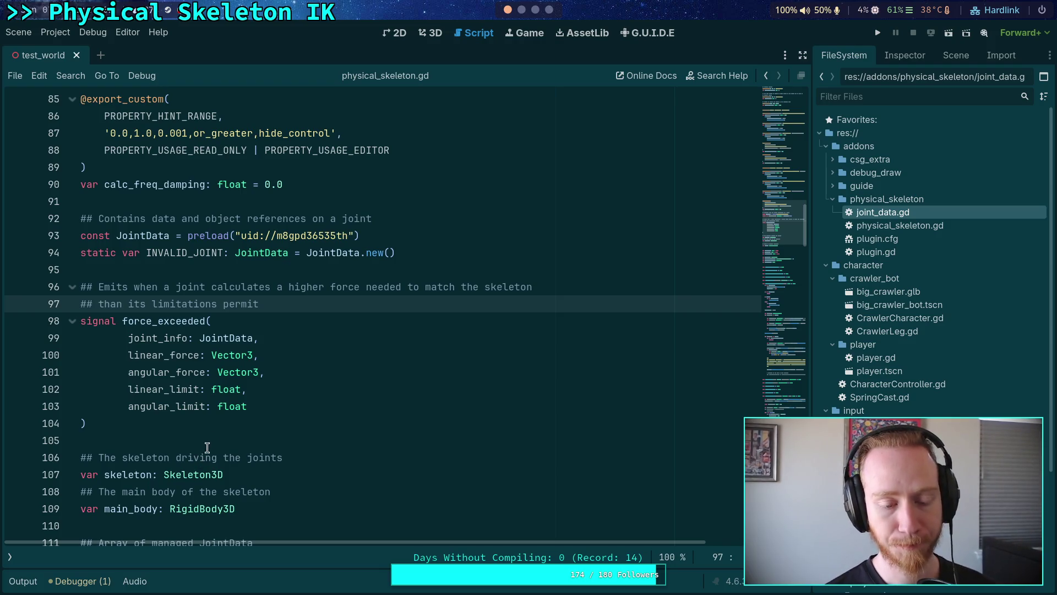
click(219, 436)
scroll(219, 435, down, 10)
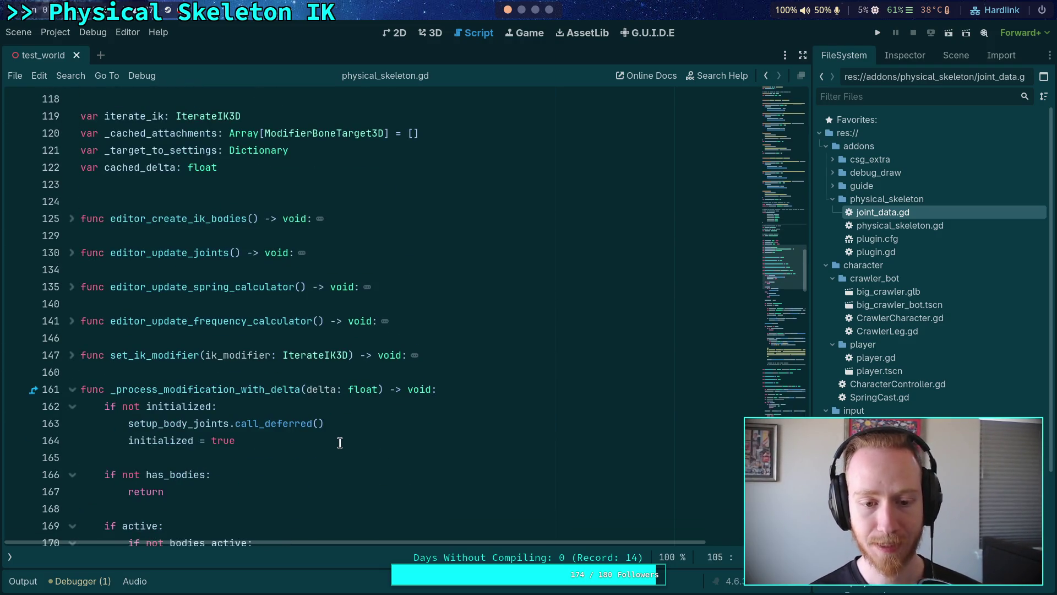
scroll(340, 443, down, 15)
scroll(340, 443, down, 5)
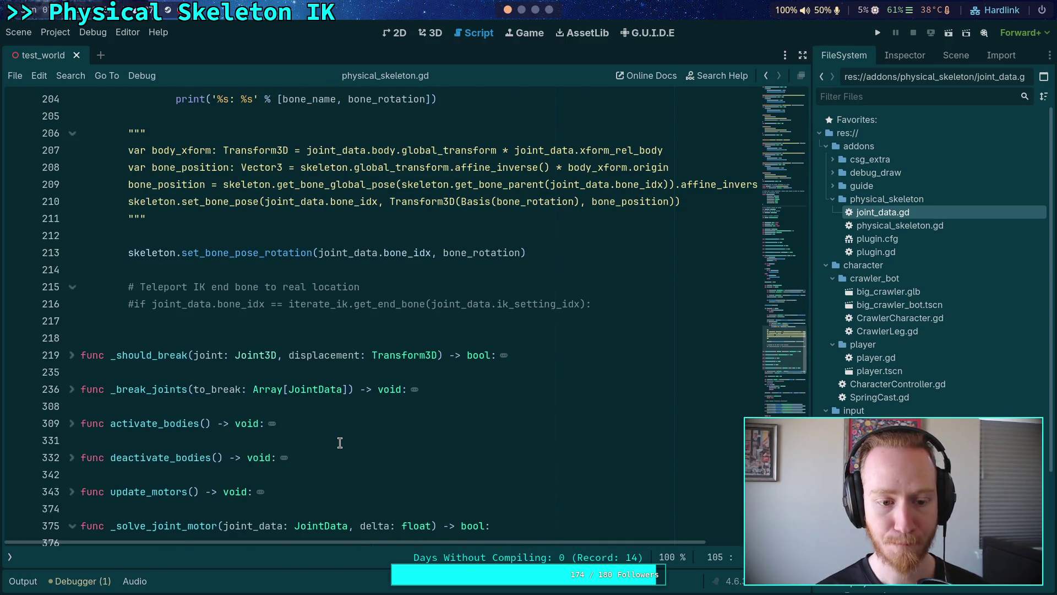
scroll(340, 443, down, 2)
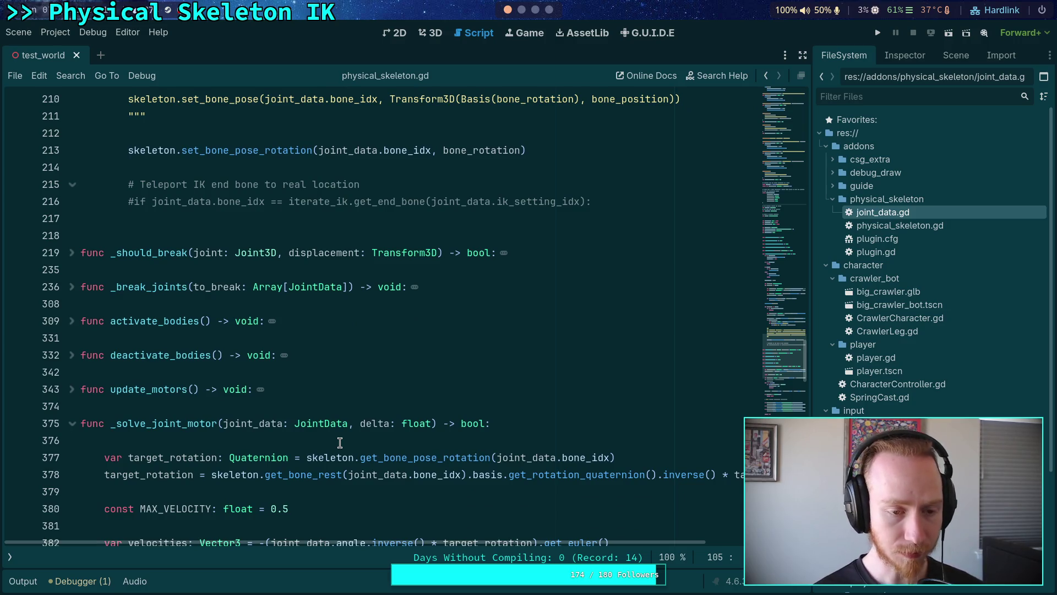
scroll(340, 443, up, 2)
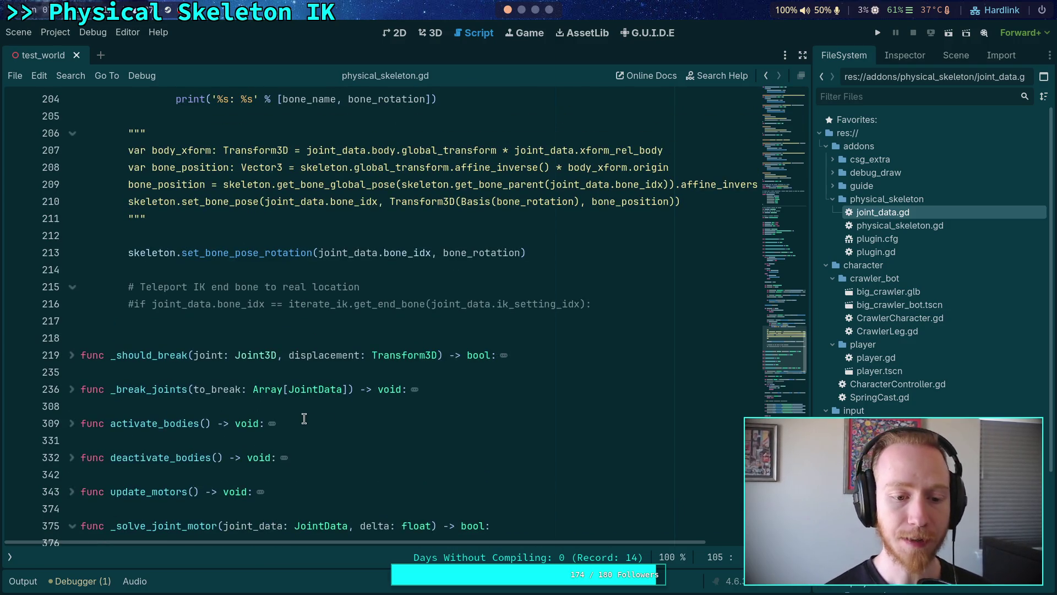
click(312, 403)
scroll(312, 403, down, 7)
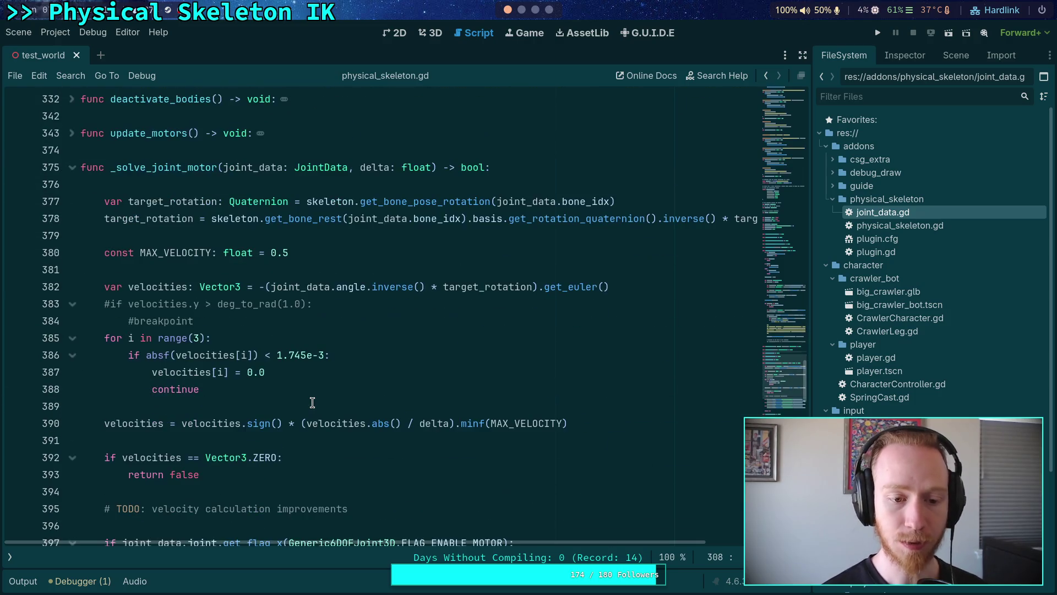
scroll(312, 402, down, 2)
scroll(313, 402, down, 1)
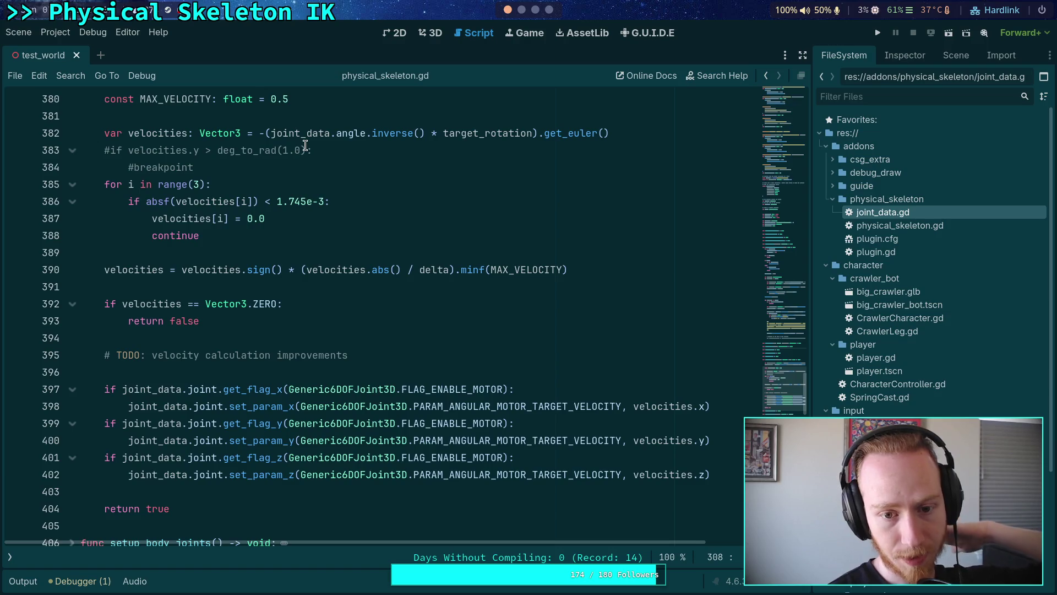
click(311, 343)
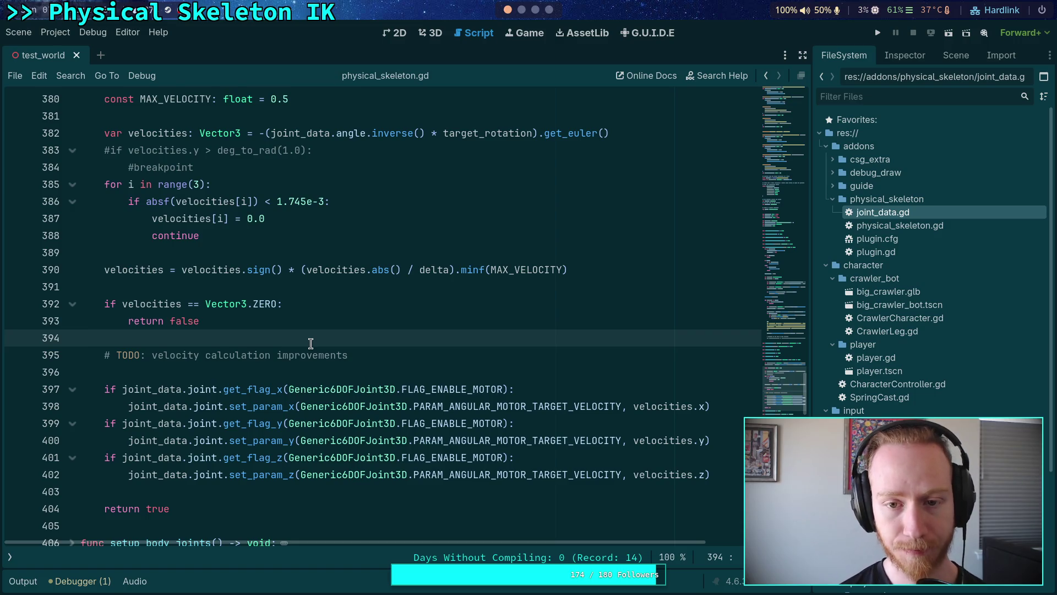
scroll(311, 343, up, 2)
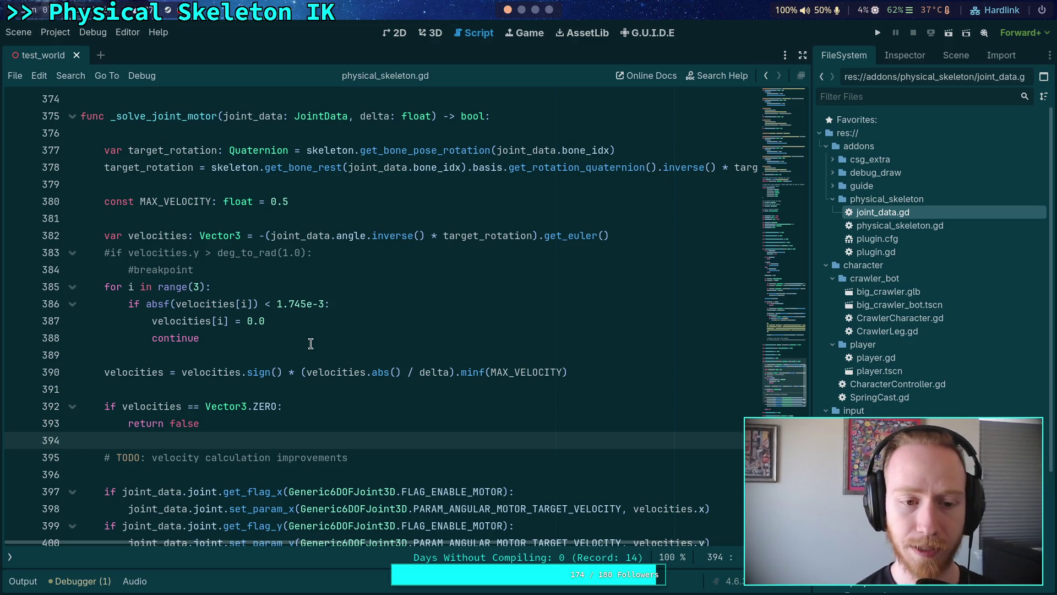
scroll(311, 343, up, 8)
scroll(341, 365, up, 10)
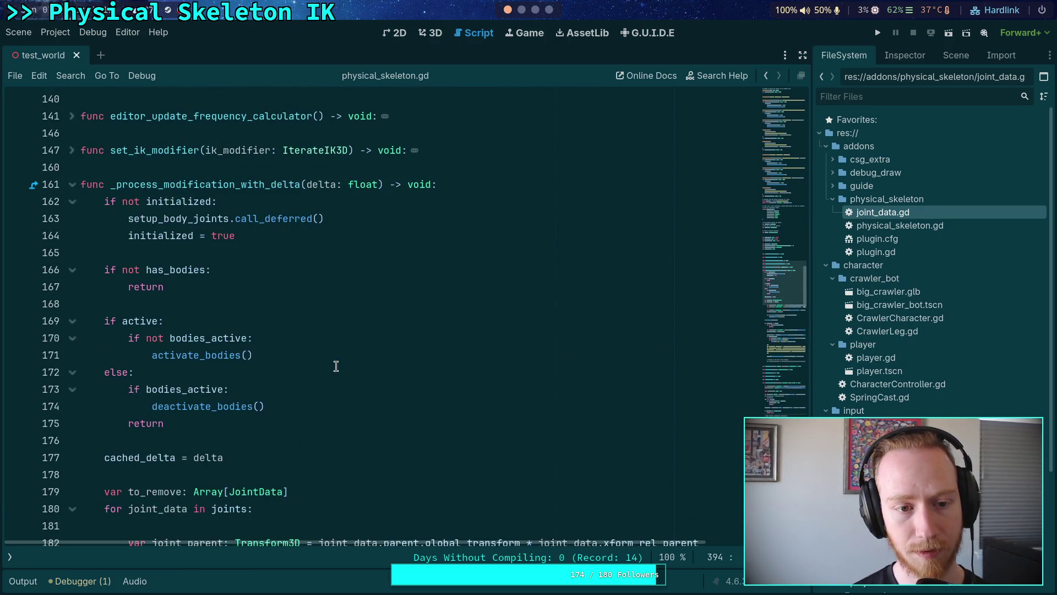
scroll(336, 366, up, 8)
scroll(336, 366, down, 14)
scroll(336, 366, down, 5)
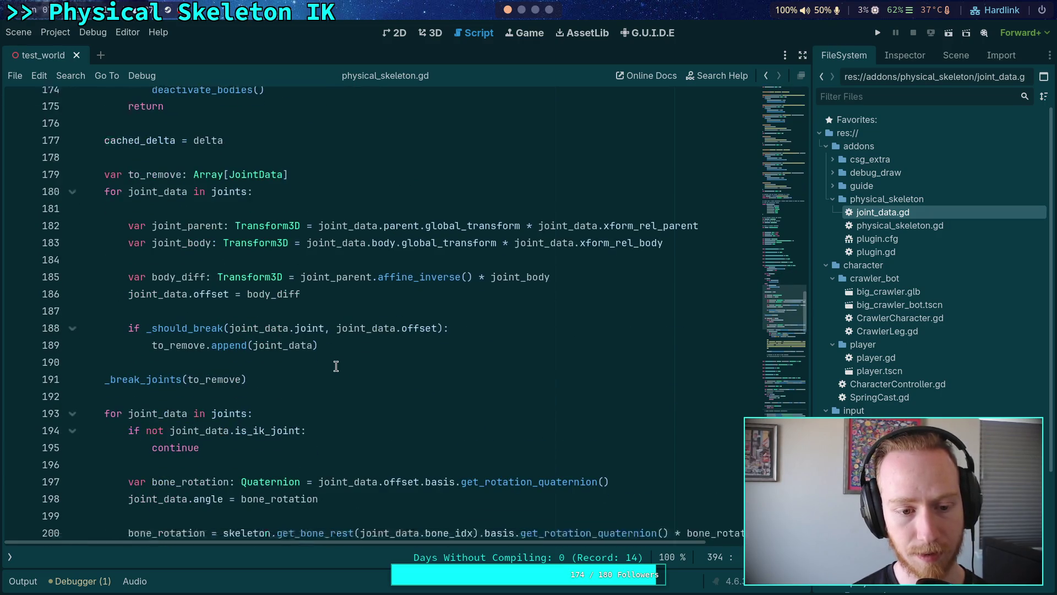
scroll(337, 365, up, 2)
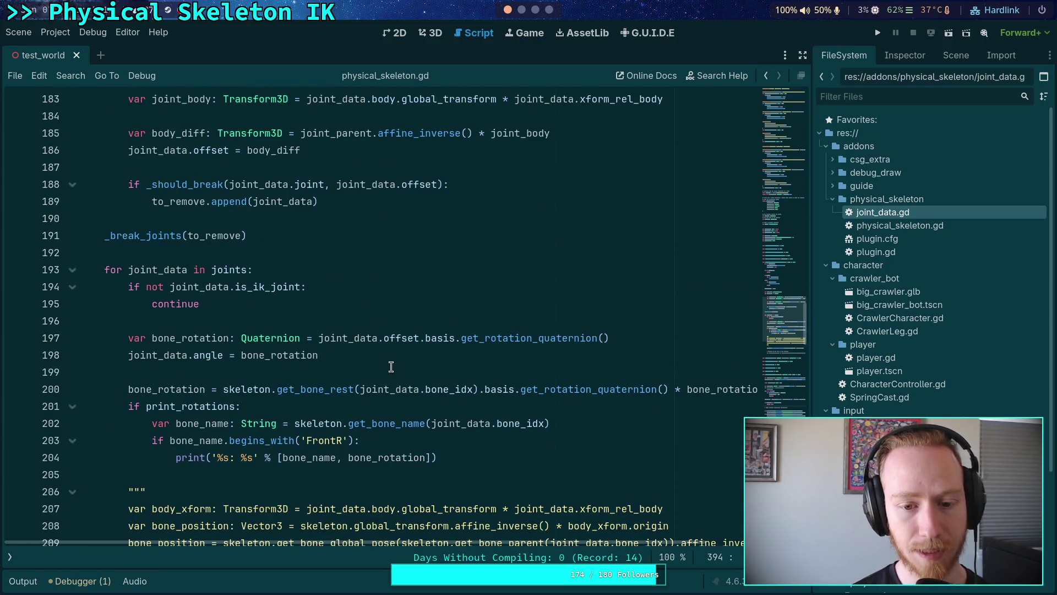
scroll(391, 367, up, 1)
double_click(208, 405)
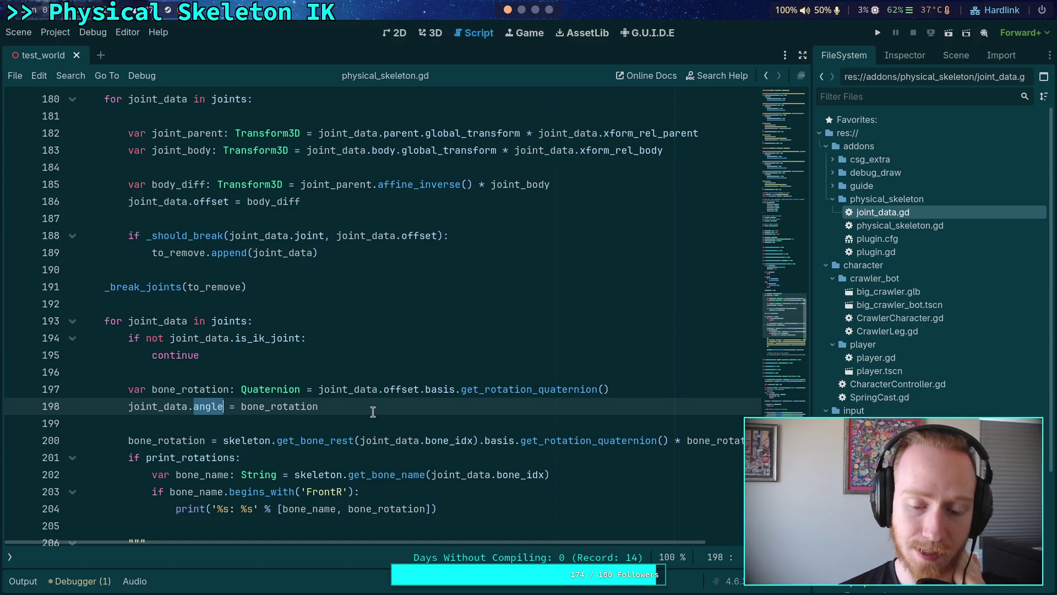
drag(350, 407, 128, 406)
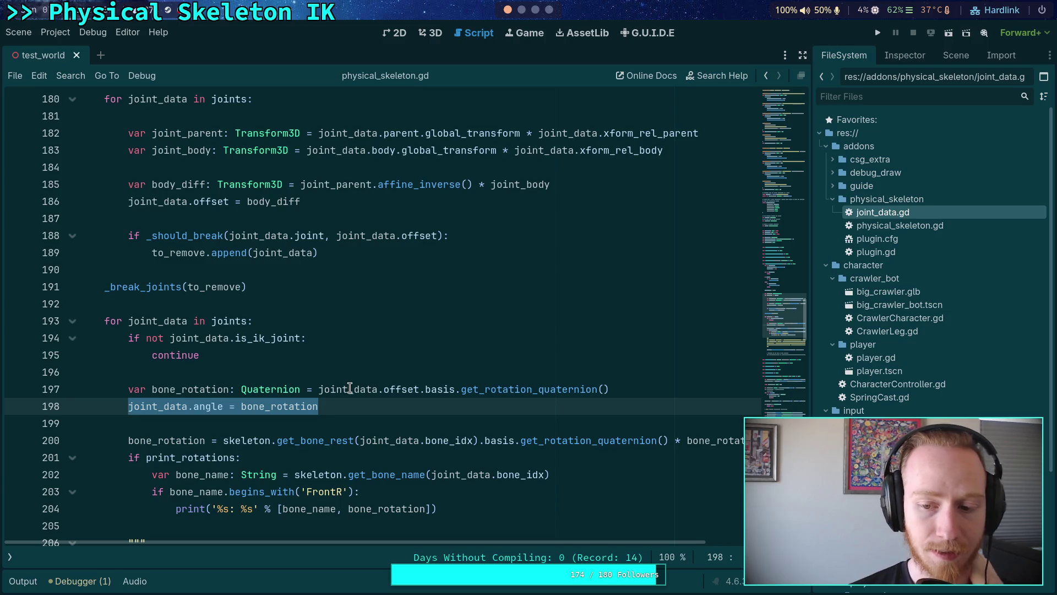
click(321, 420)
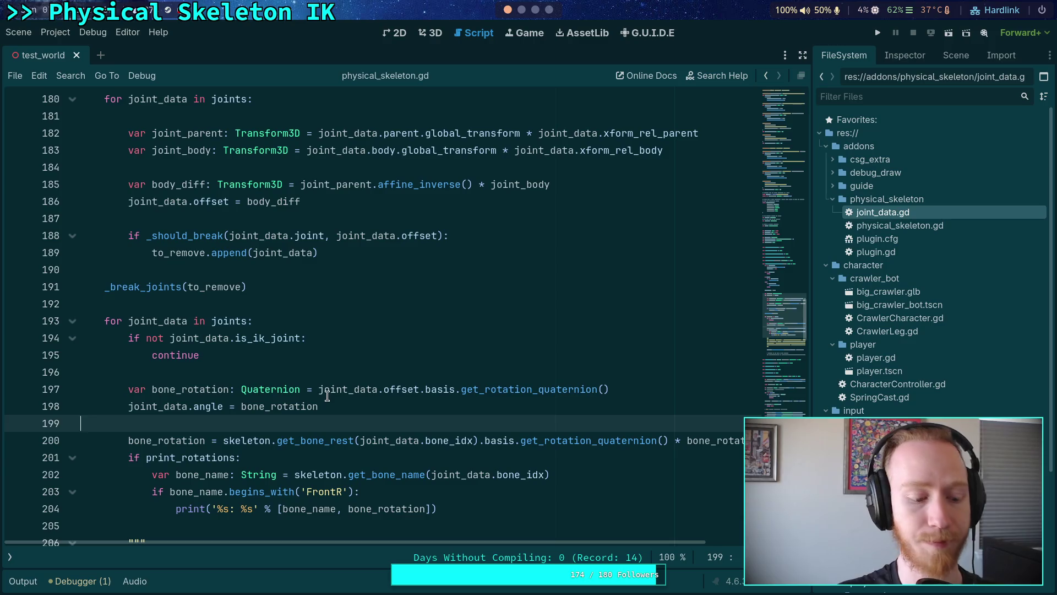
scroll(327, 396, down, 10)
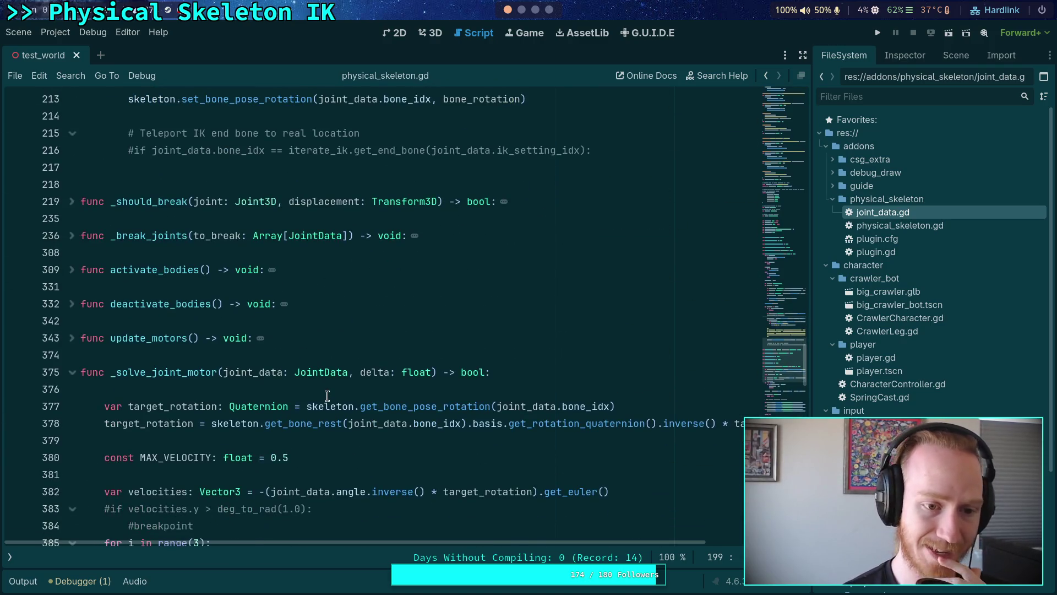
click(10, 557)
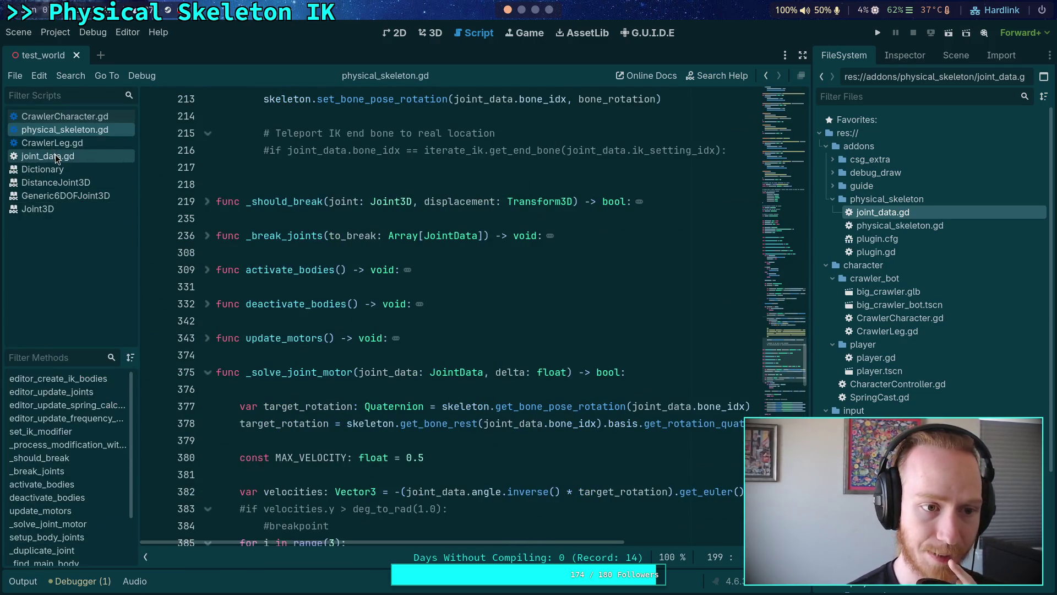
Step: Open joint_data.gd and place the cursor on the offset field line
click(58, 157)
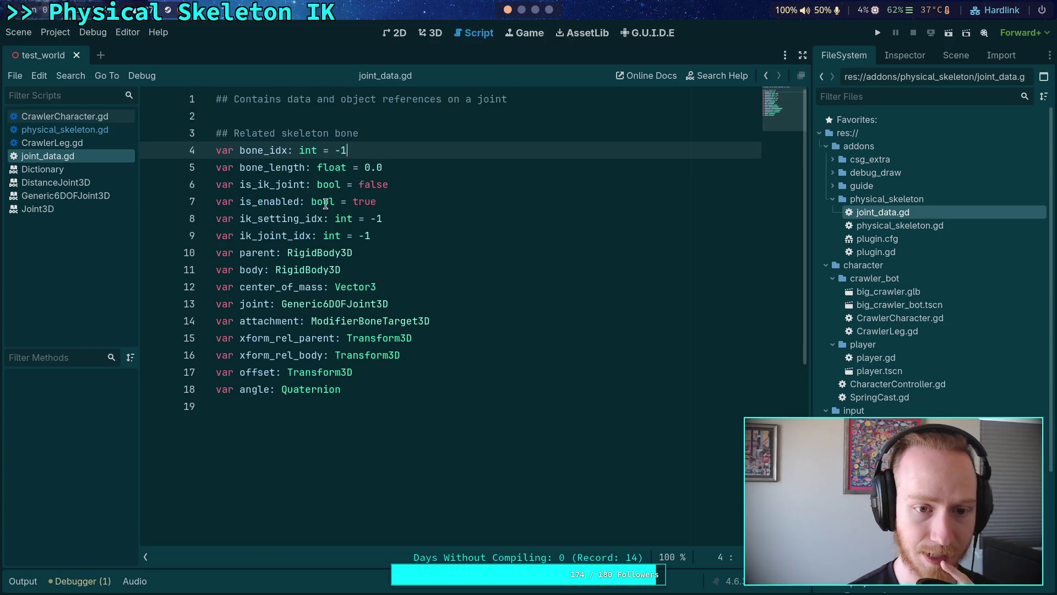
click(421, 372)
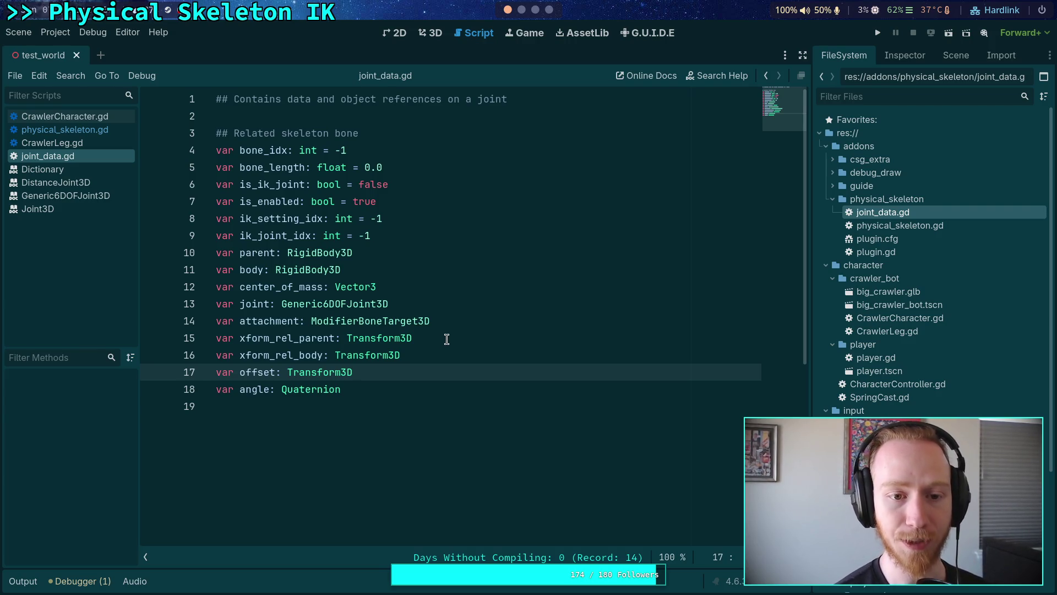
Step: Return to physical_skeleton.gd and search it for bone_length
click(100, 132)
click(389, 220)
key(ctrl+f)
text(bon)
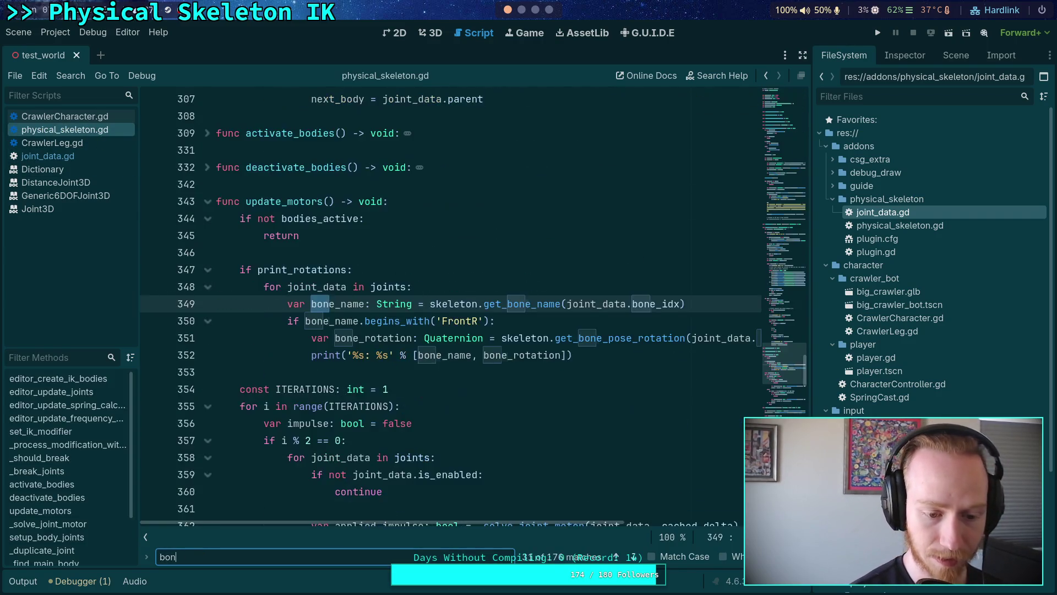
text(e_length)
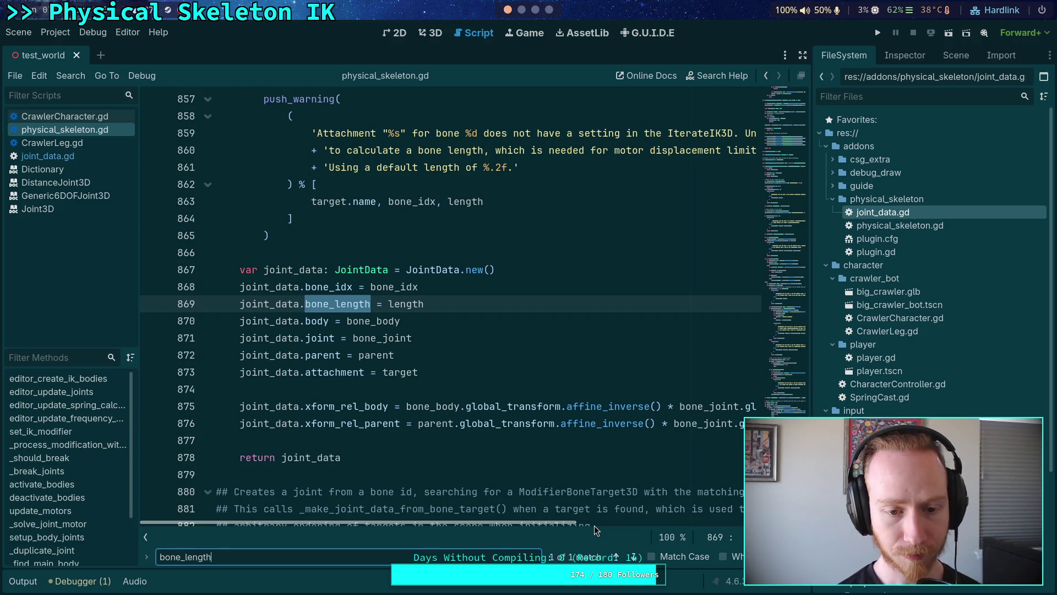
Step: Select the value assigned to bone_length and scroll up to read its length calculation loop
double_click(405, 305)
scroll(464, 420, up, 1)
scroll(463, 420, up, 6)
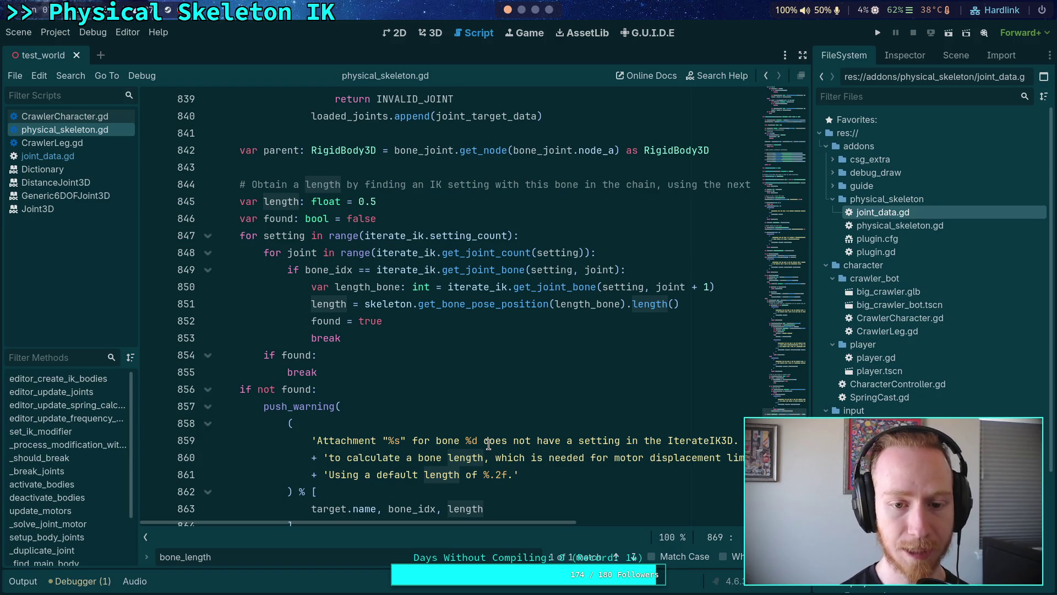
scroll(488, 444, down, 4)
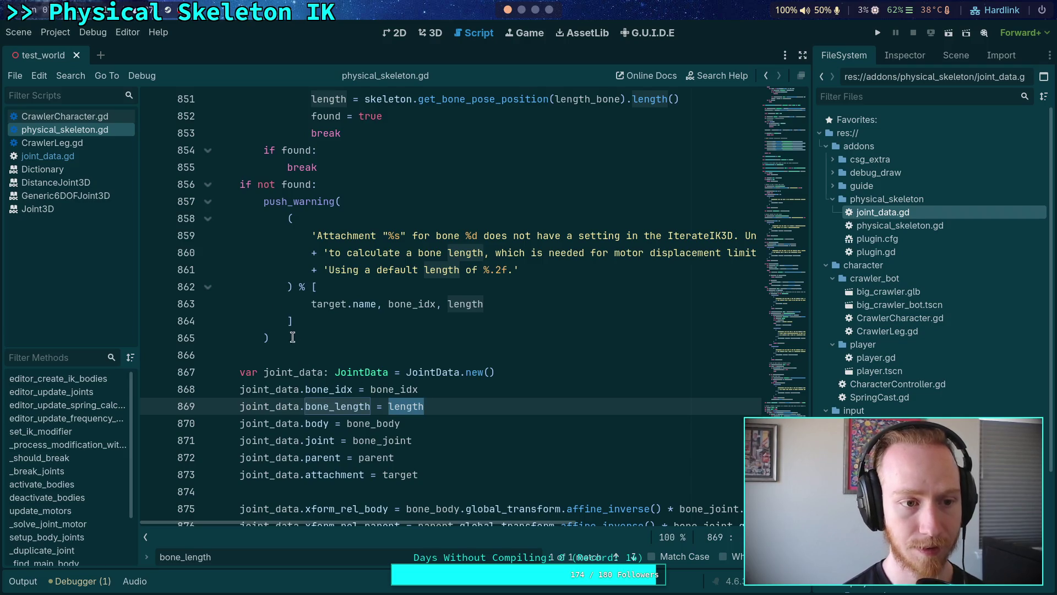
click(78, 158)
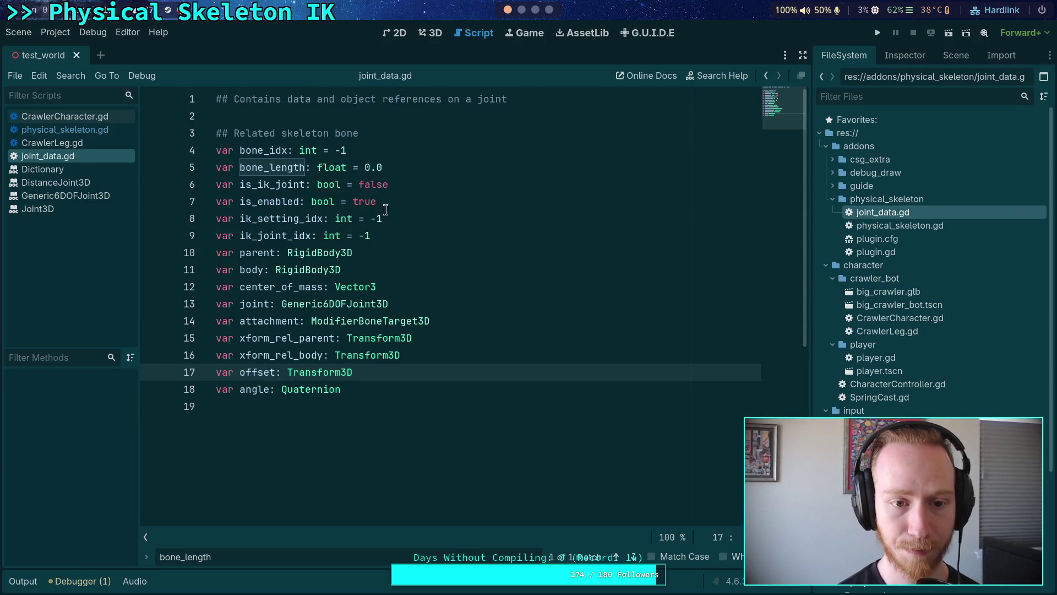
Step: Add '## DEPRECATED: not used for anything, should probably be deleted' above bone_length
click(418, 150)
key(Return)
text(#)
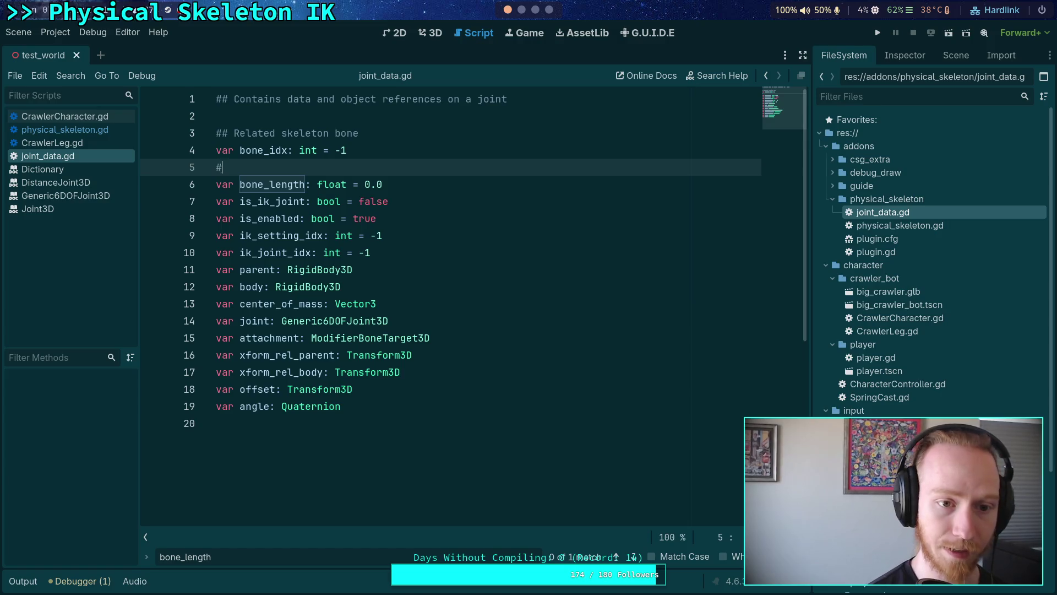
text(# DEPRECATED: )
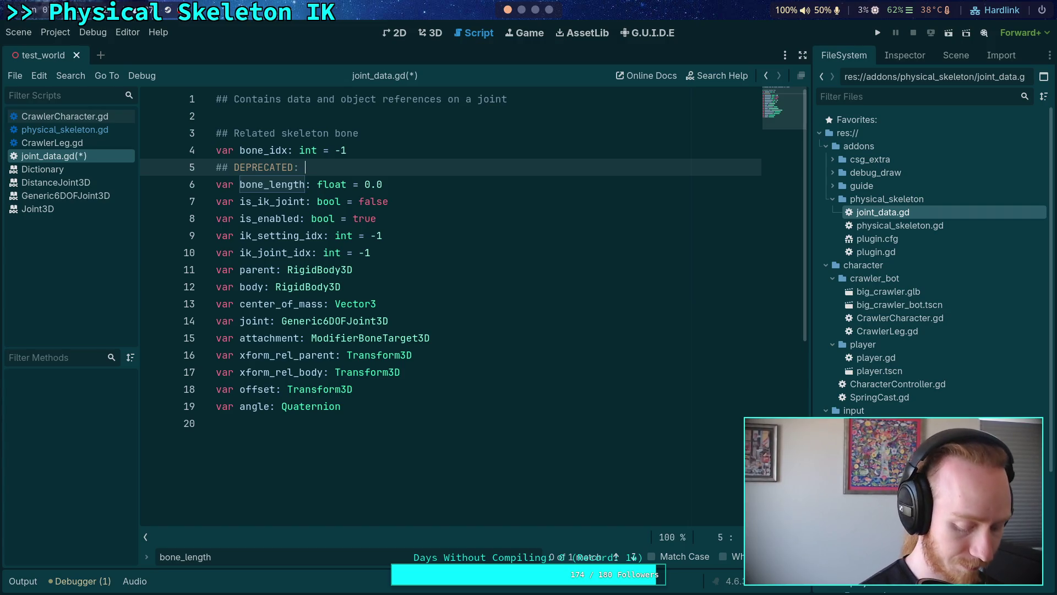
text(not used f)
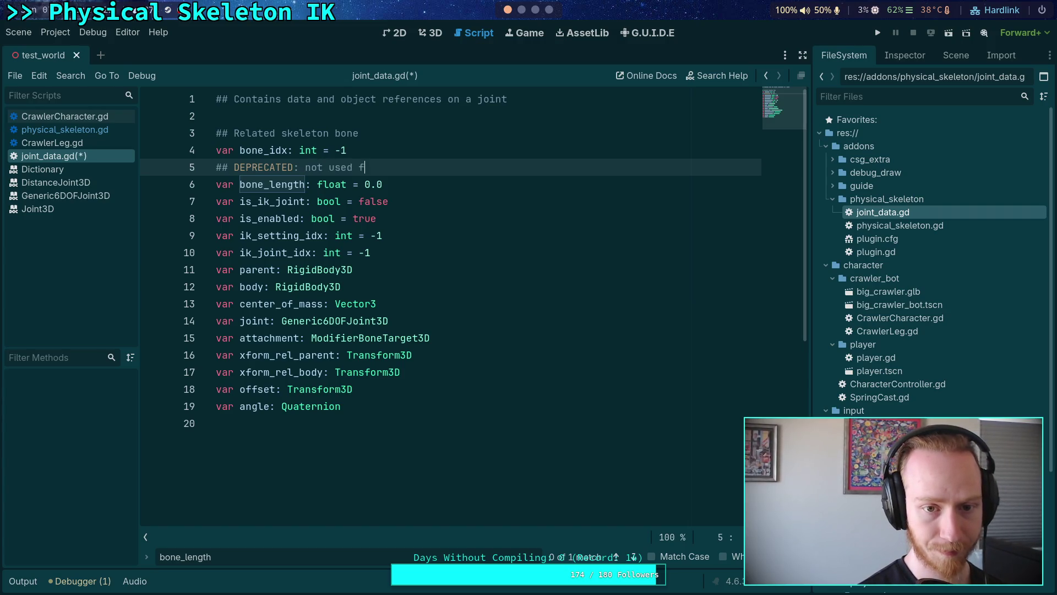
text(or anythi)
key(BackSpace)
key(BackSpace)
key(BackSpace)
text(thing)
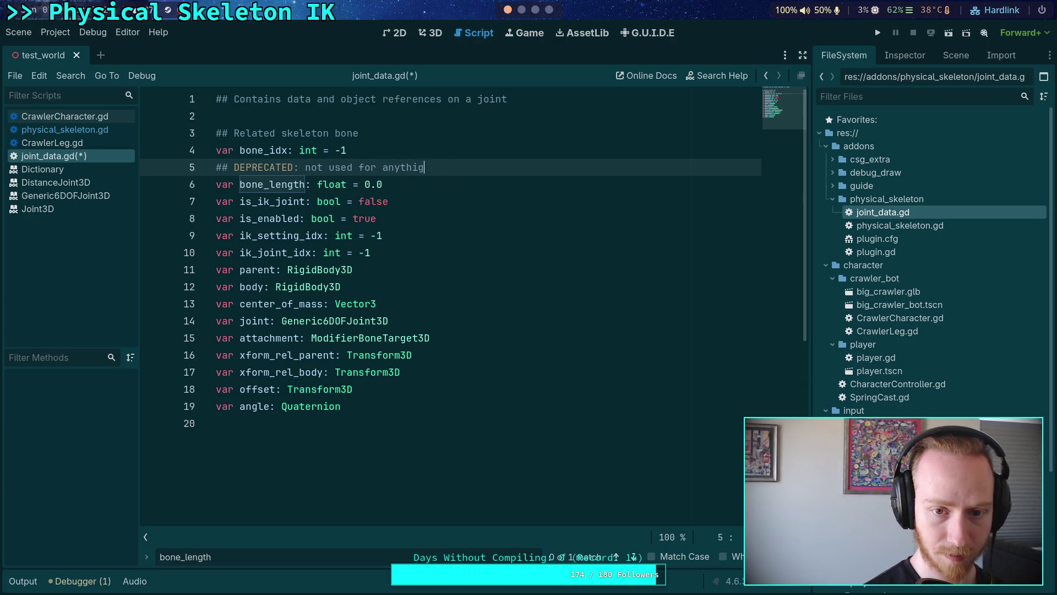
text(, should )
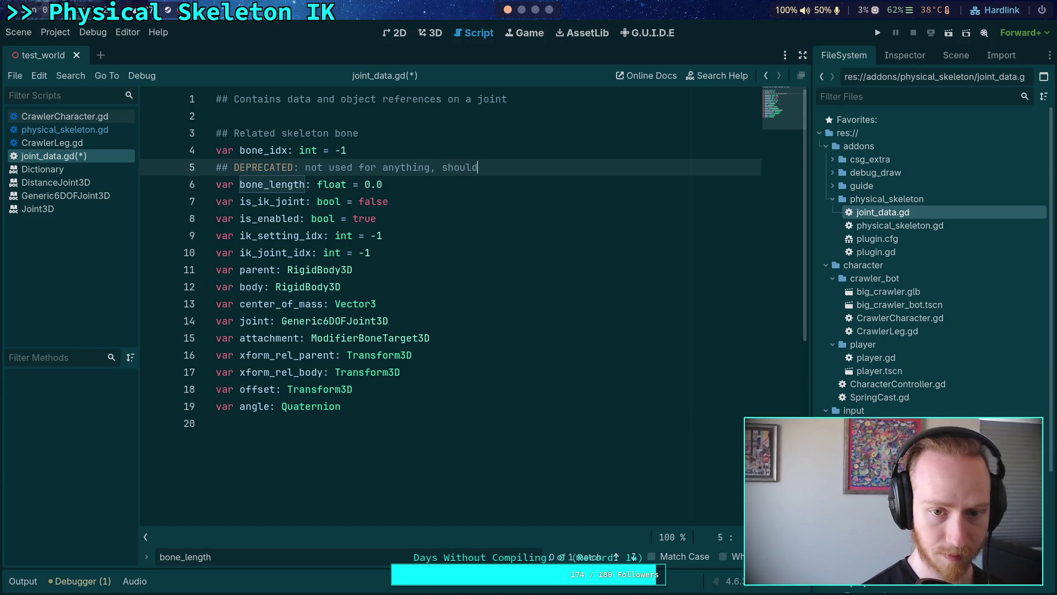
text(probably be )
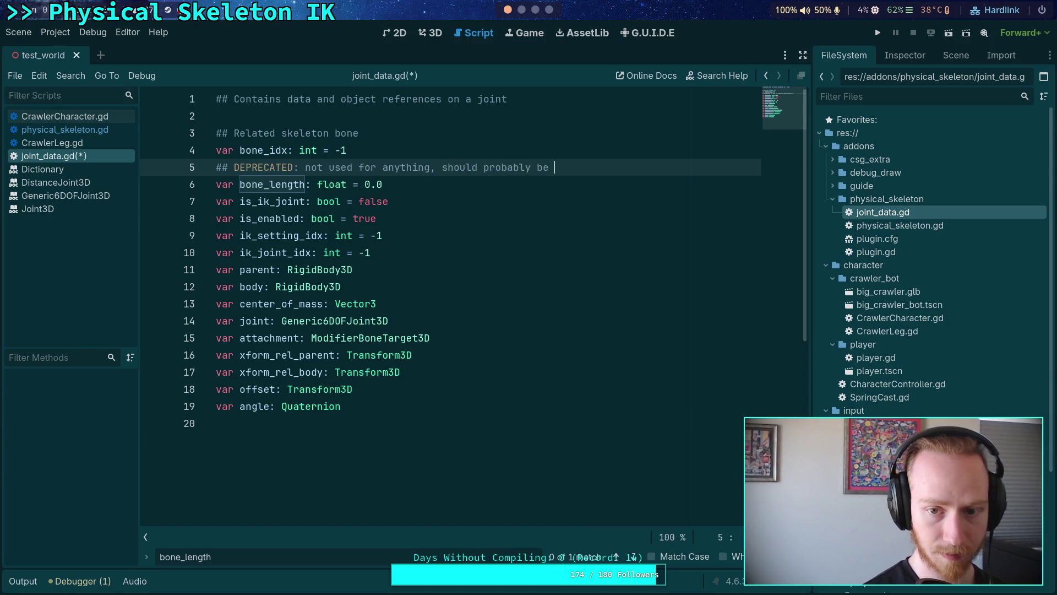
text(deleted)
Step: Document is_ik_joint as 'If this joint is part of an IK chain' and begin is_enabled's '## If this joint is active' comment
key(Down)
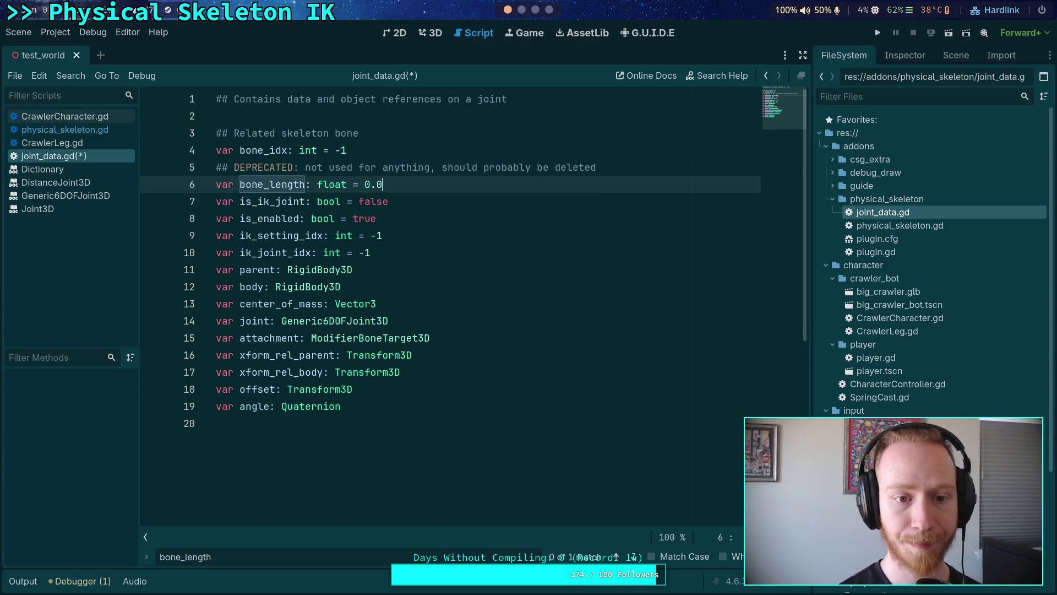
key(Return)
text(## )
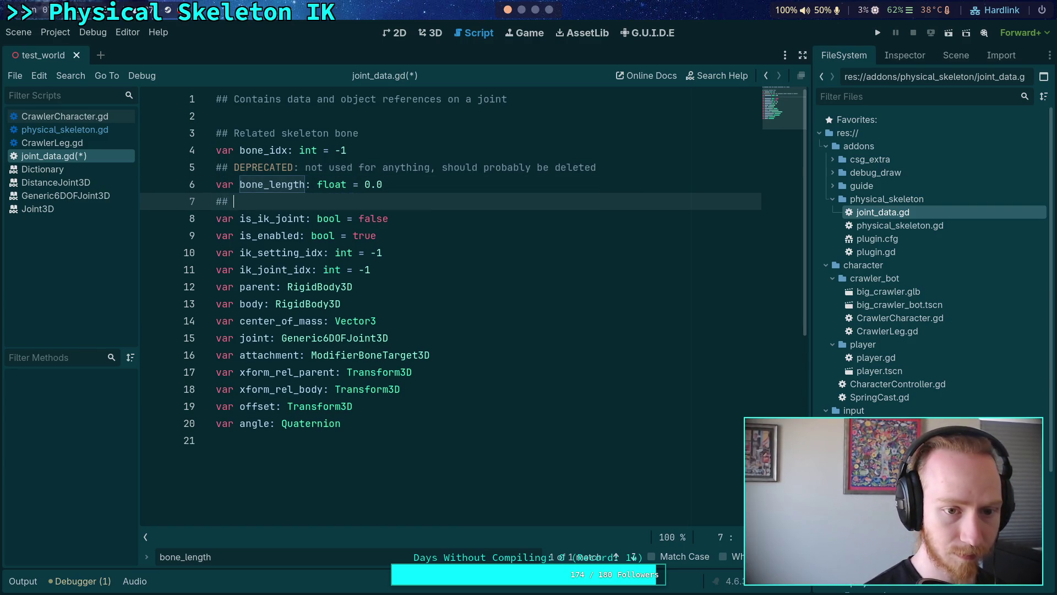
text(If this joint )
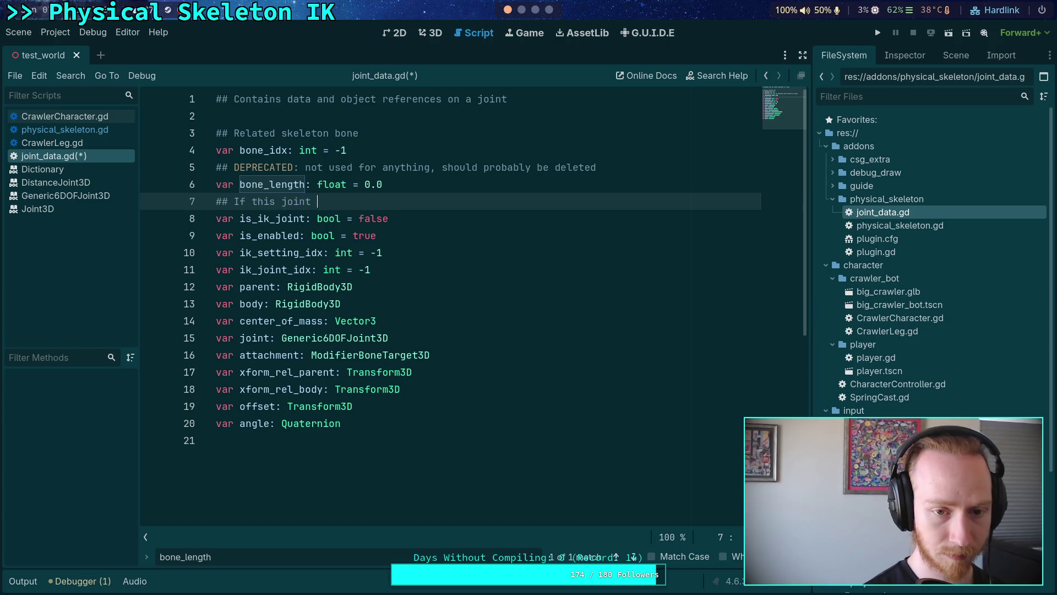
text(is )
text(part of an I)
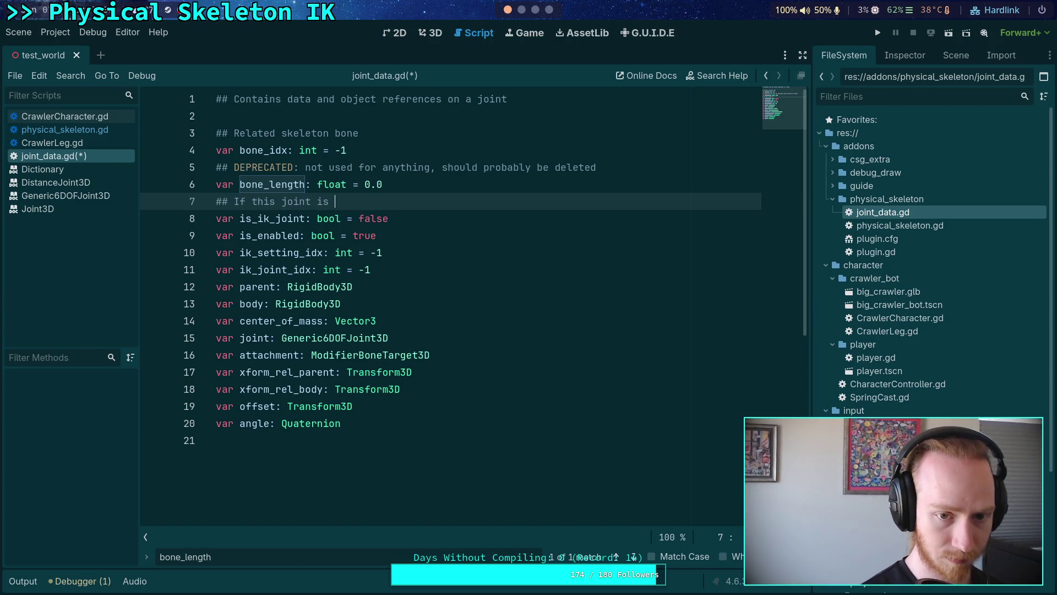
text(K chain)
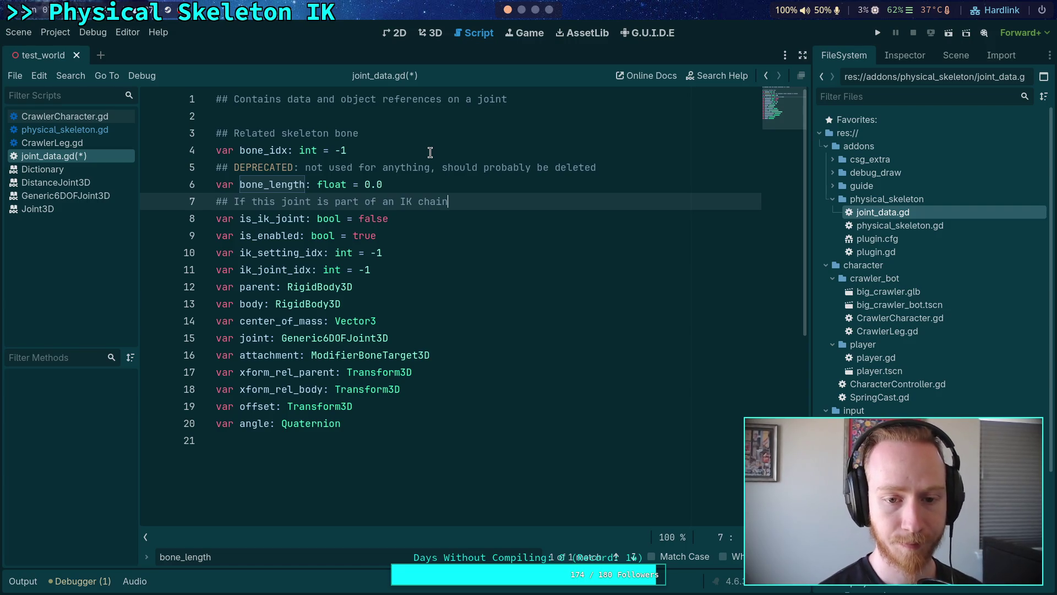
key(Down)
key(Return)
text(## )
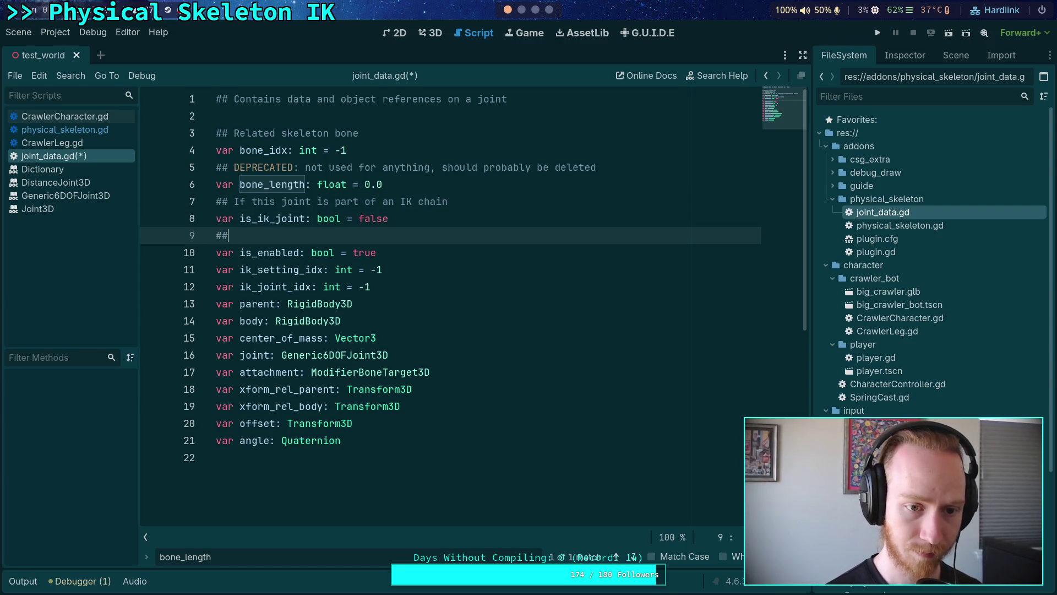
text(If)
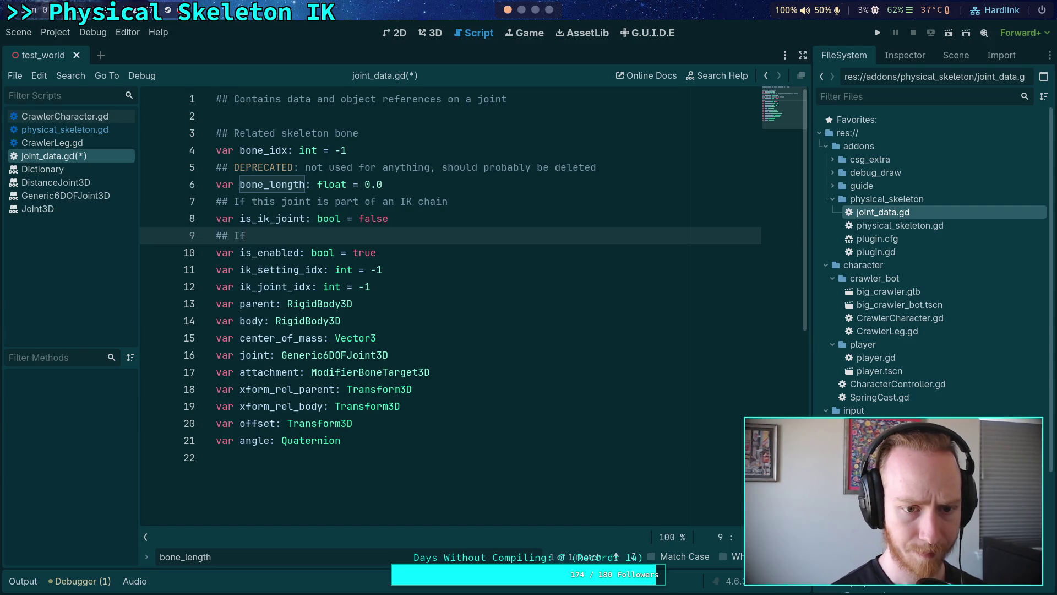
text( this joint is active,)
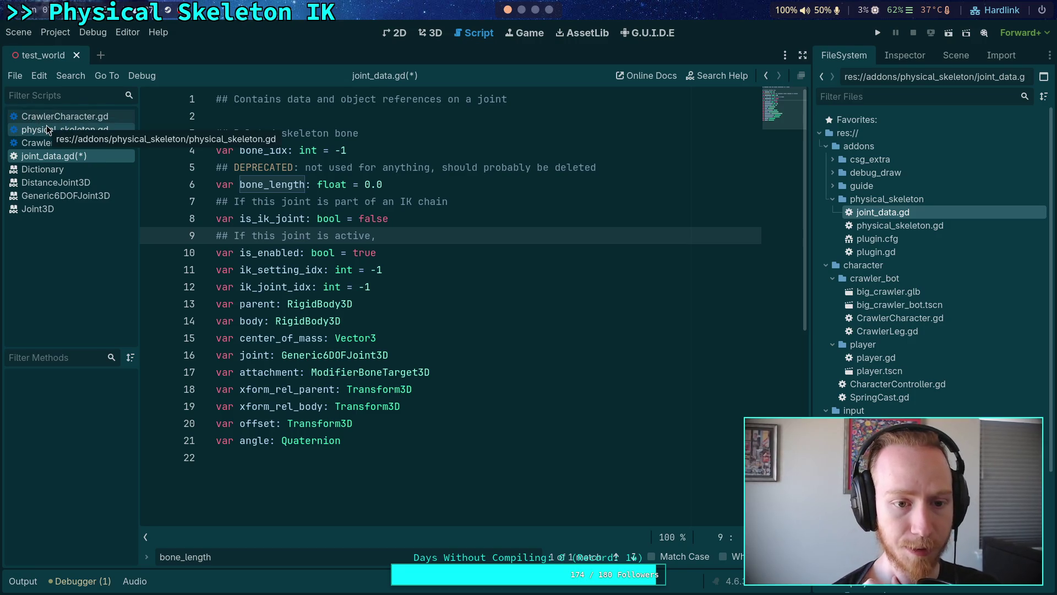
click(47, 128)
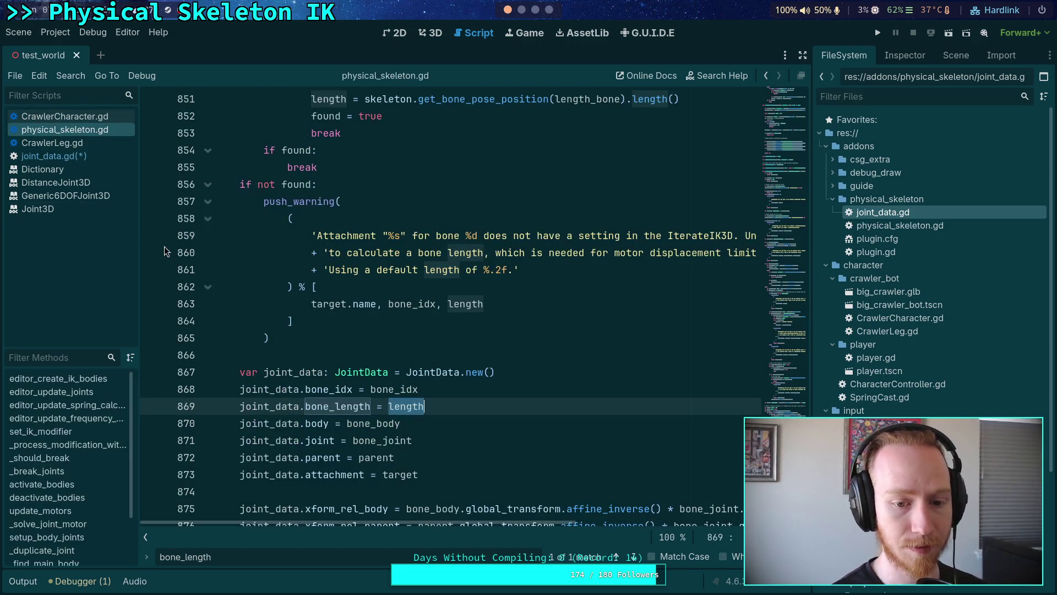
key(ctrl+f)
text(is_en)
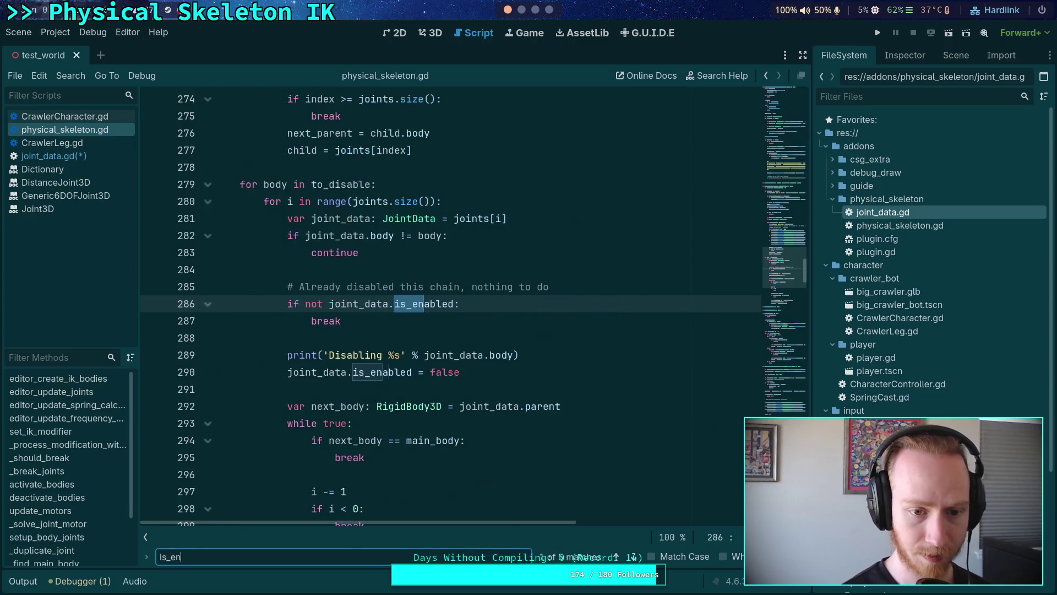
text(abled)
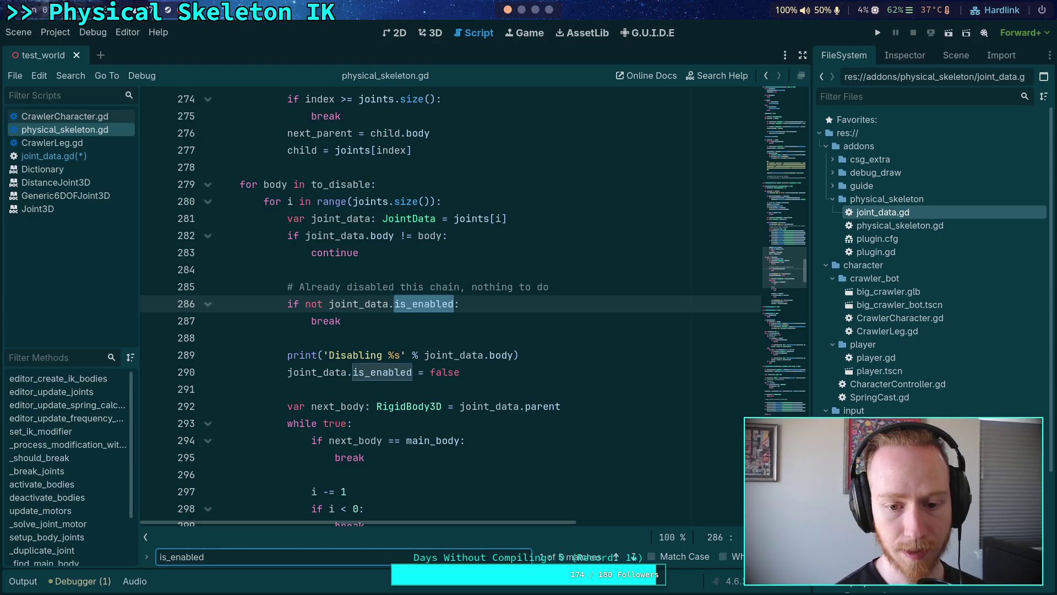
click(633, 554)
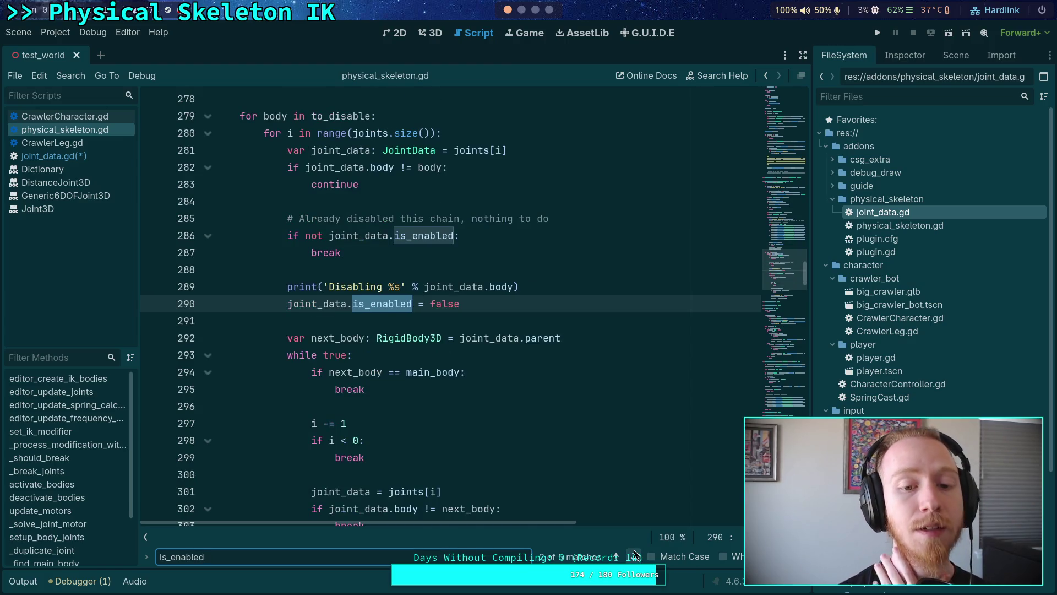
click(633, 554)
click(633, 554)
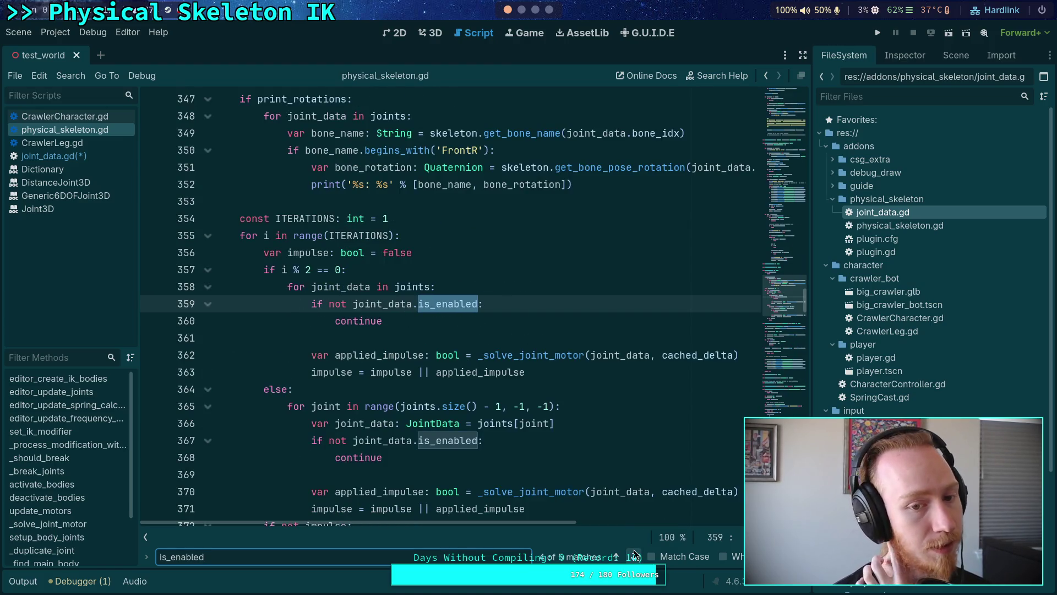
click(634, 555)
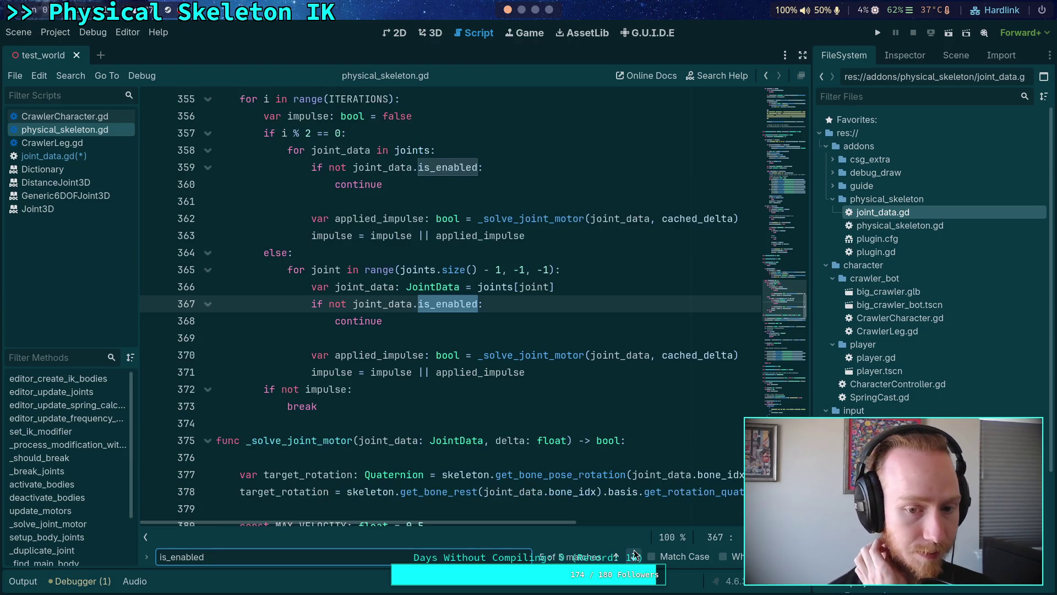
click(633, 555)
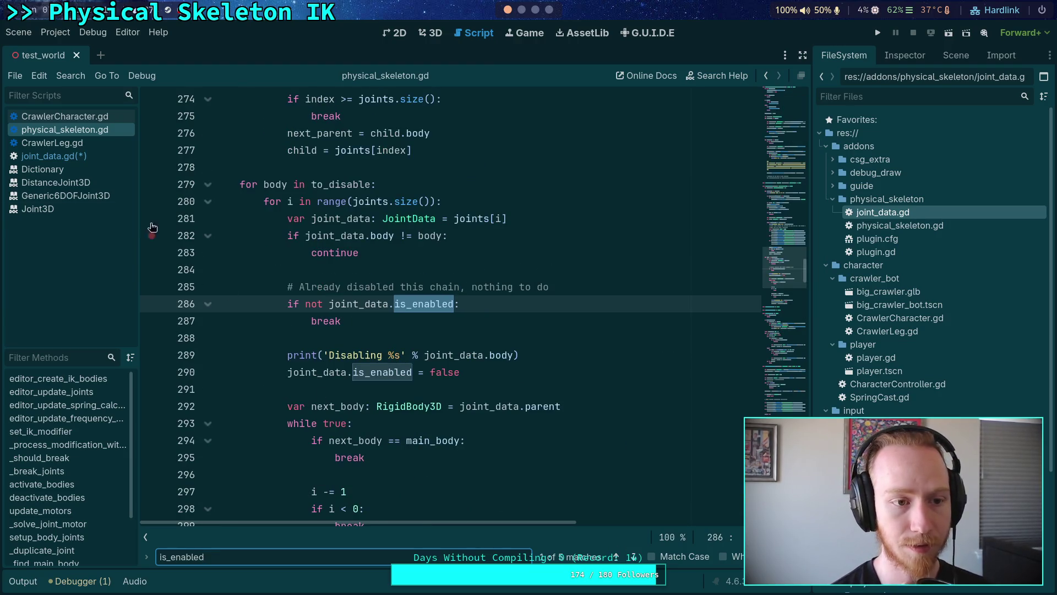
click(87, 159)
drag(382, 237, 335, 237)
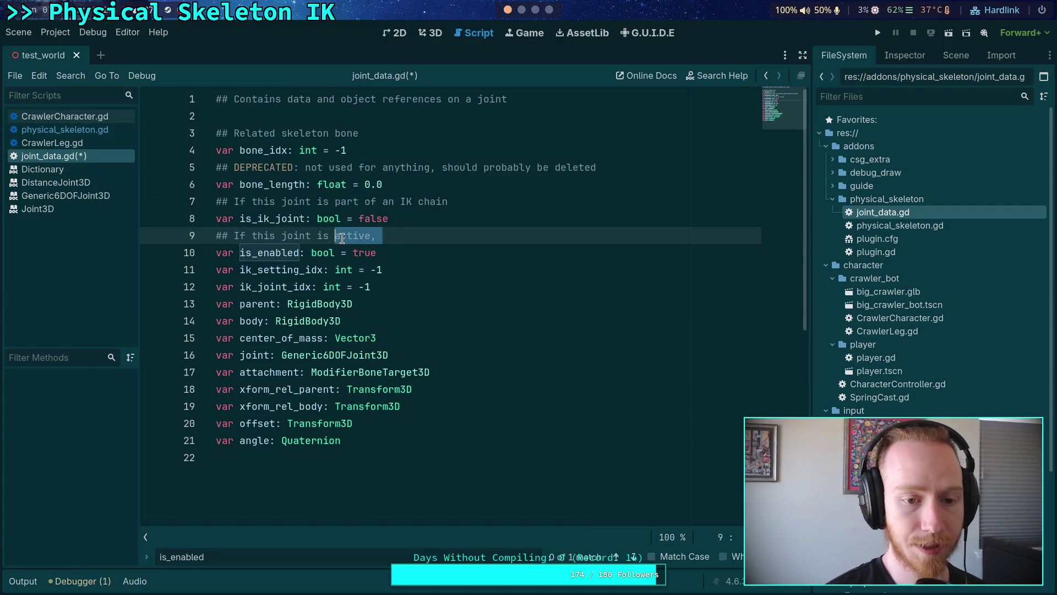
Step: Extend the motor comment and rename the is_enabled variable to is_motor_powered
text(powered)
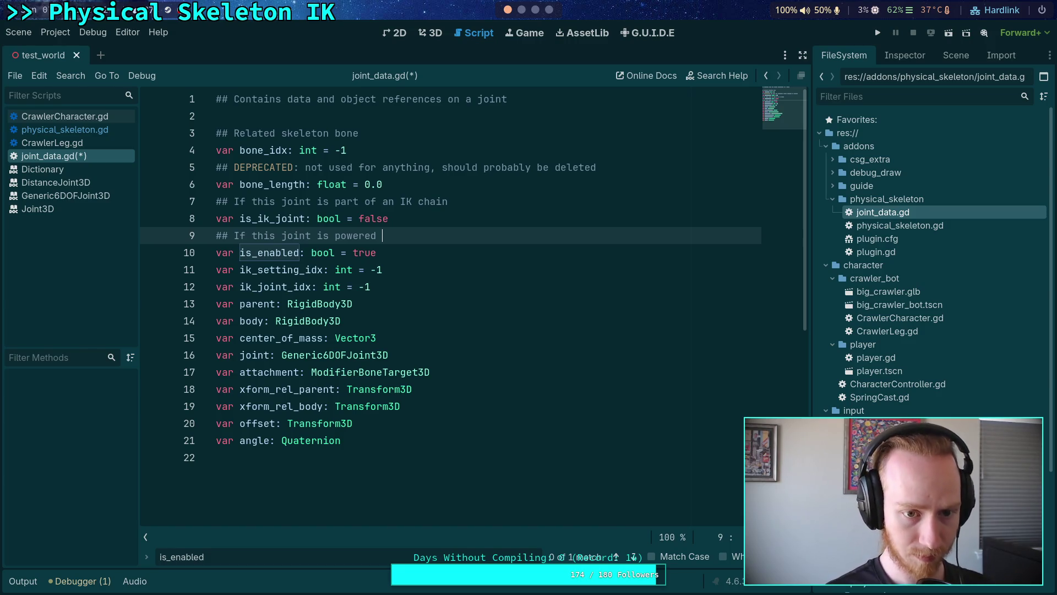
text(and )
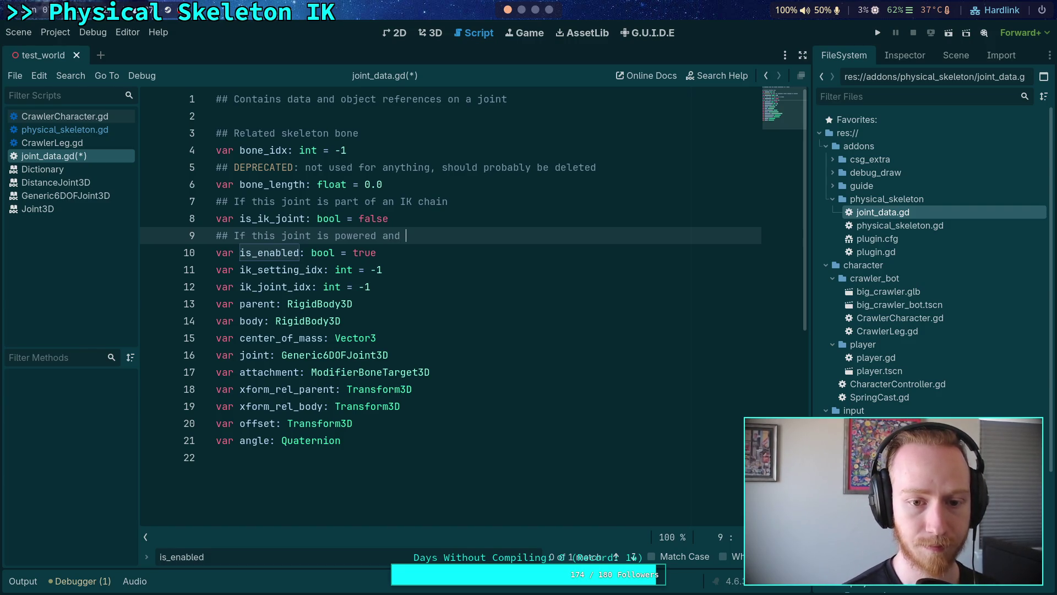
text(should)
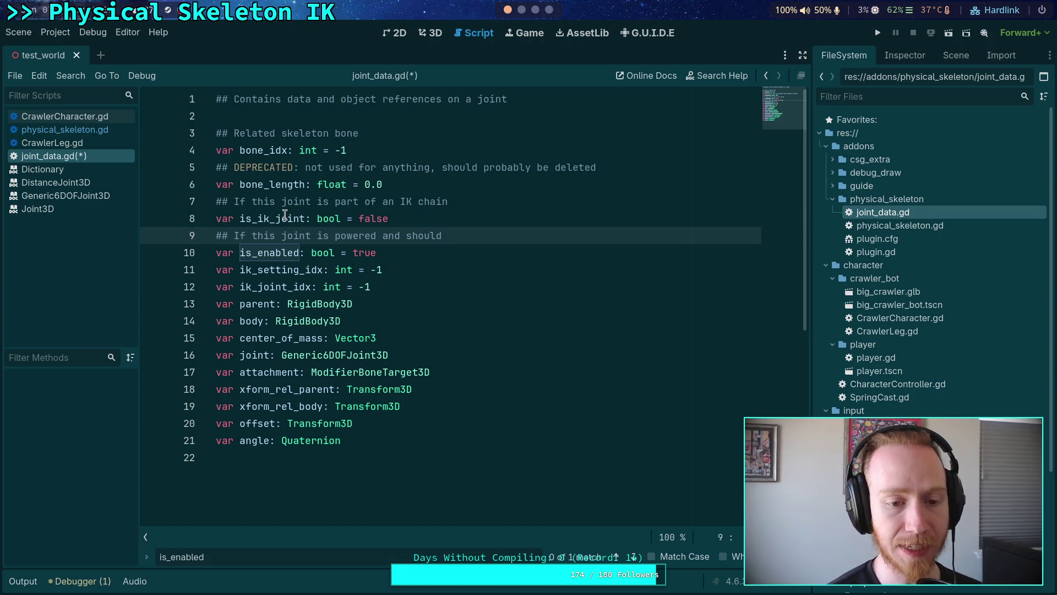
click(243, 256)
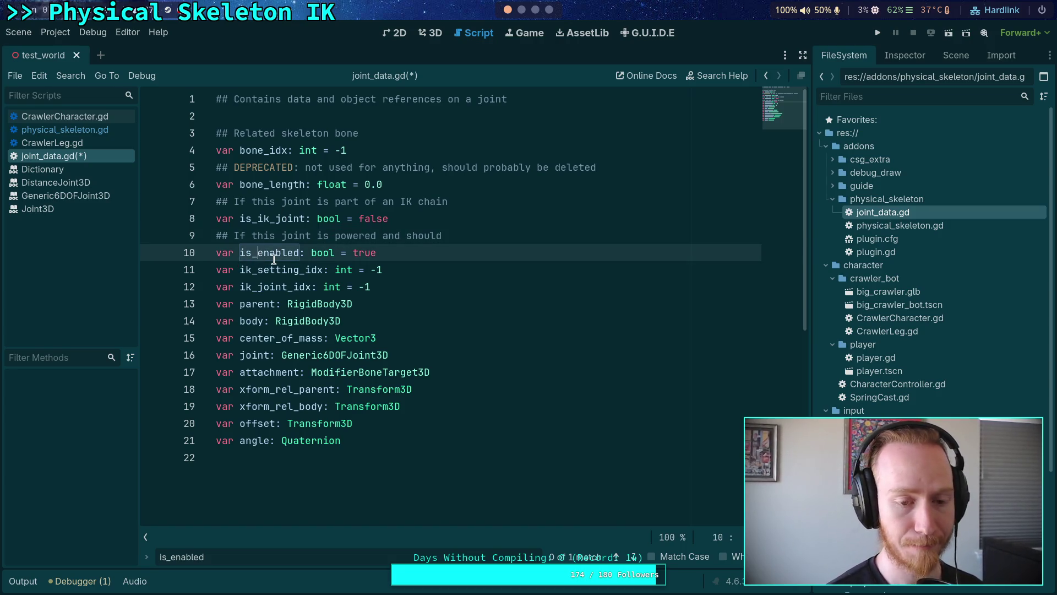
key(Delete)
key(Delete)
key(Delete)
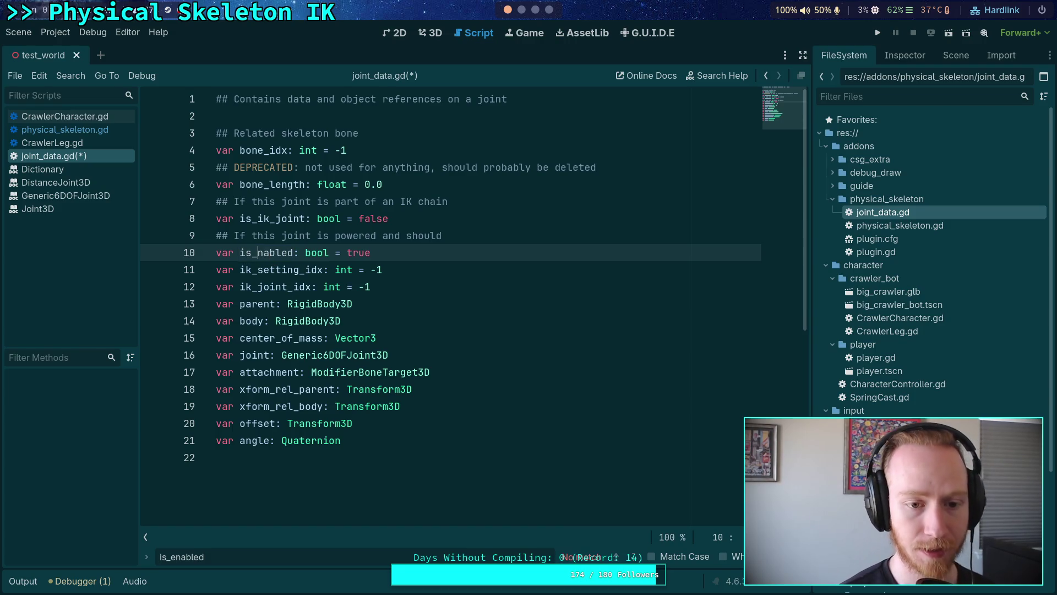
text(motor_powere)
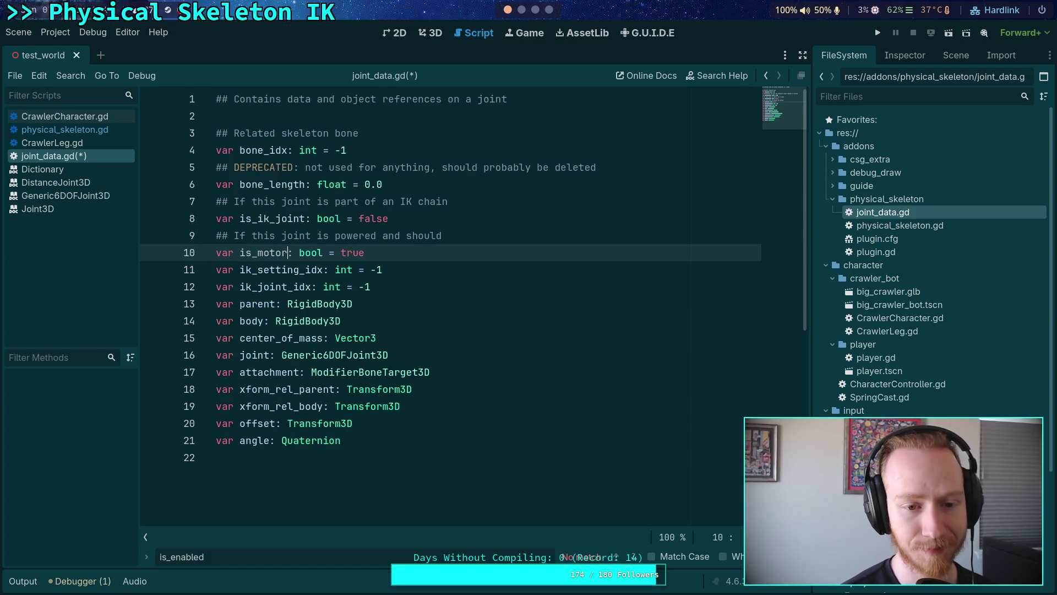
text(d)
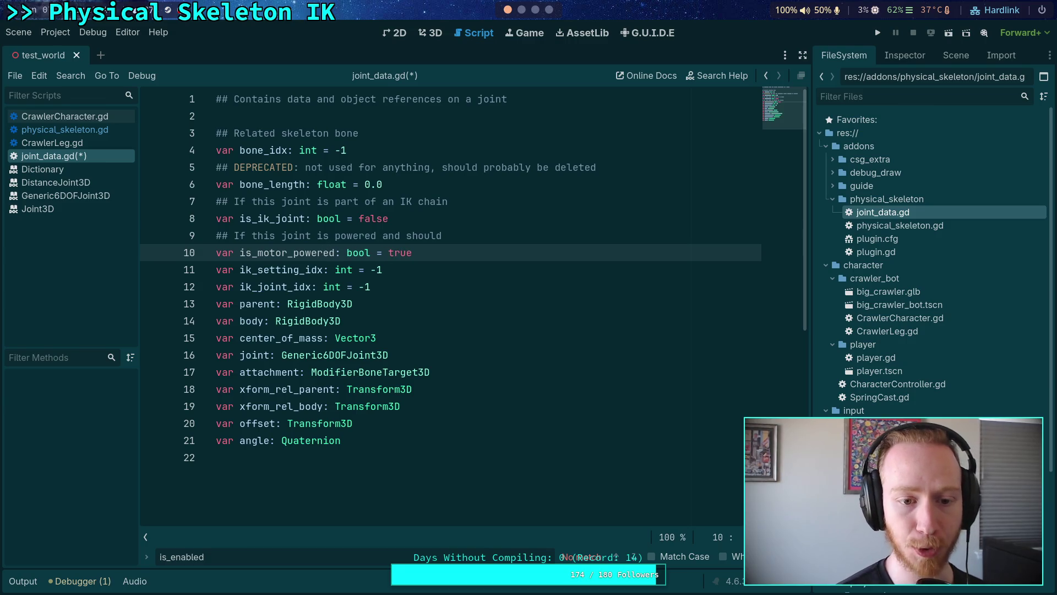
Step: Rewrite the line 9 comment to 'has a powered motor, disabled when IK chains are broken'
mouse_move(453, 235)
mouse_down()
mouse_move(307, 236)
mouse_move(318, 234)
mouse_up()
text(h)
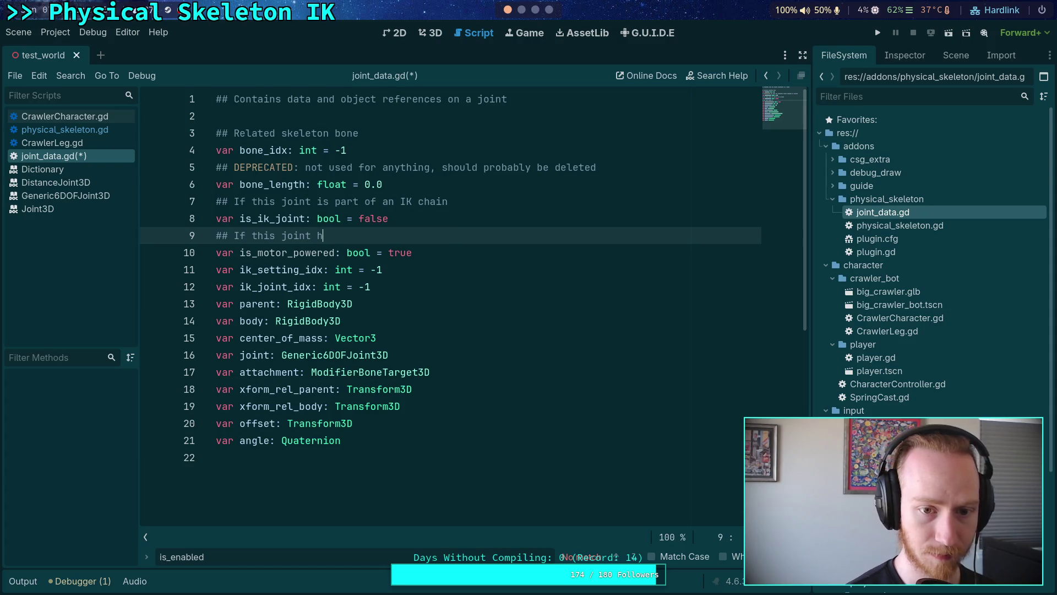
text(as a powered mot)
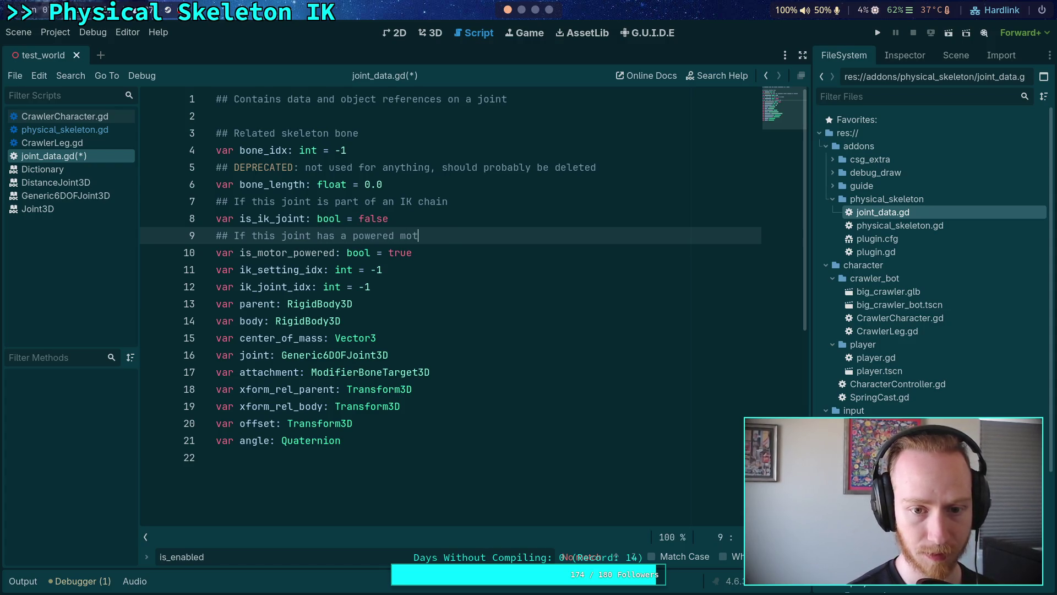
text(or, disabled )
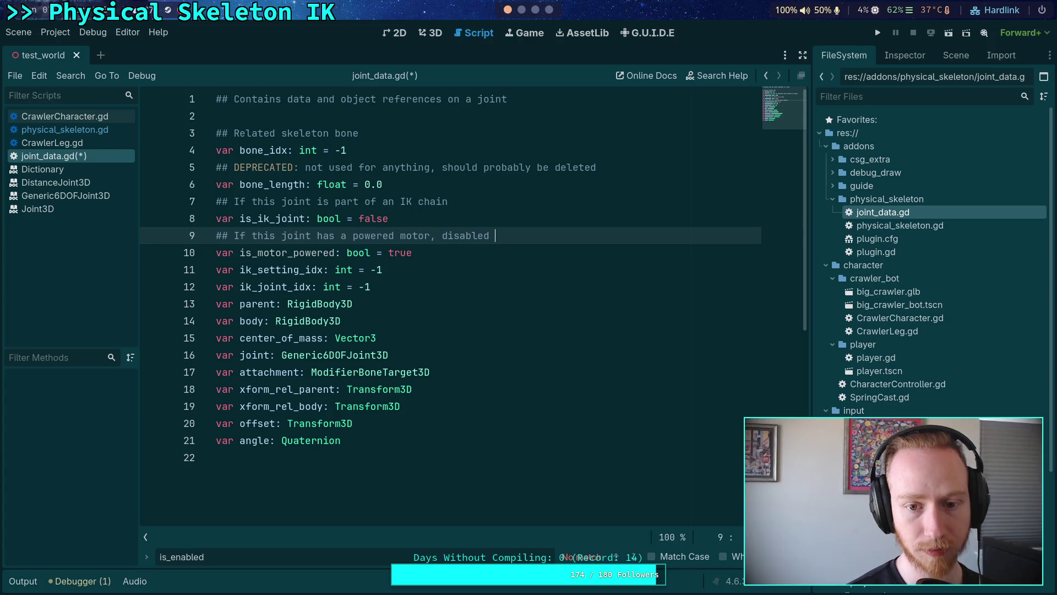
text(when c)
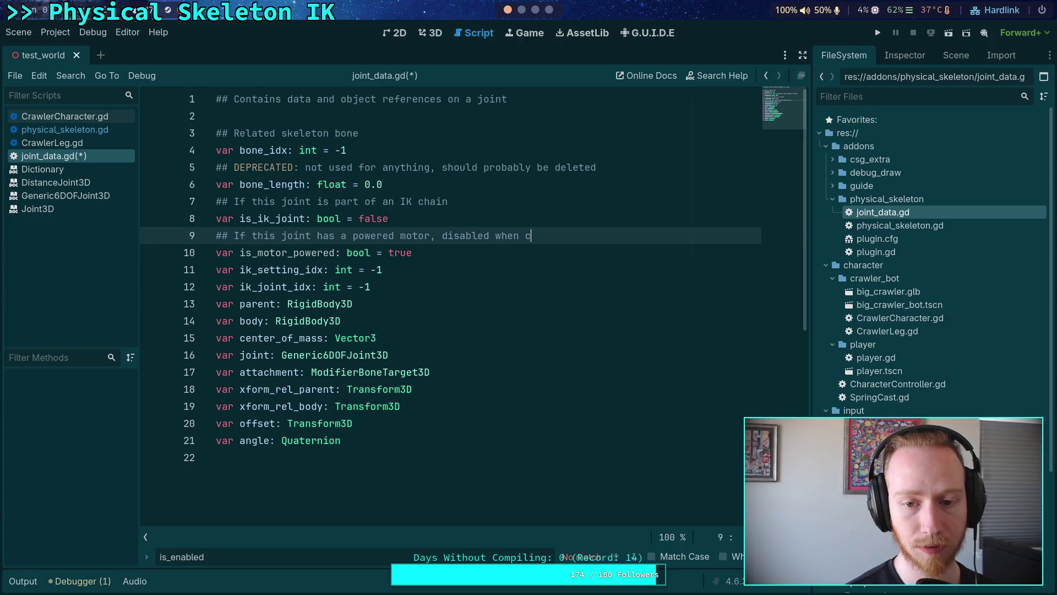
text(hains ar)
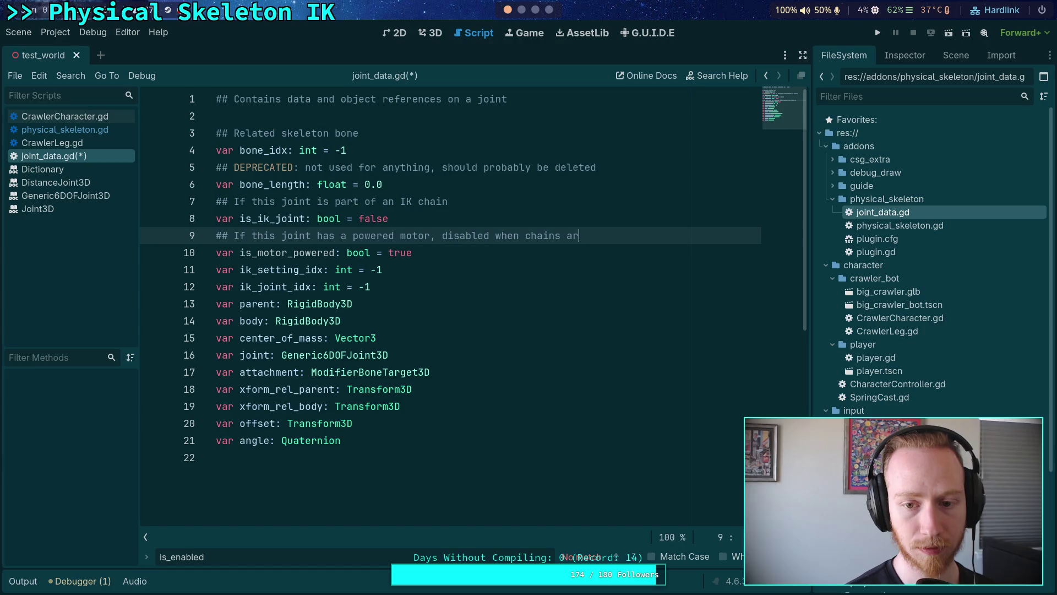
text(e broken)
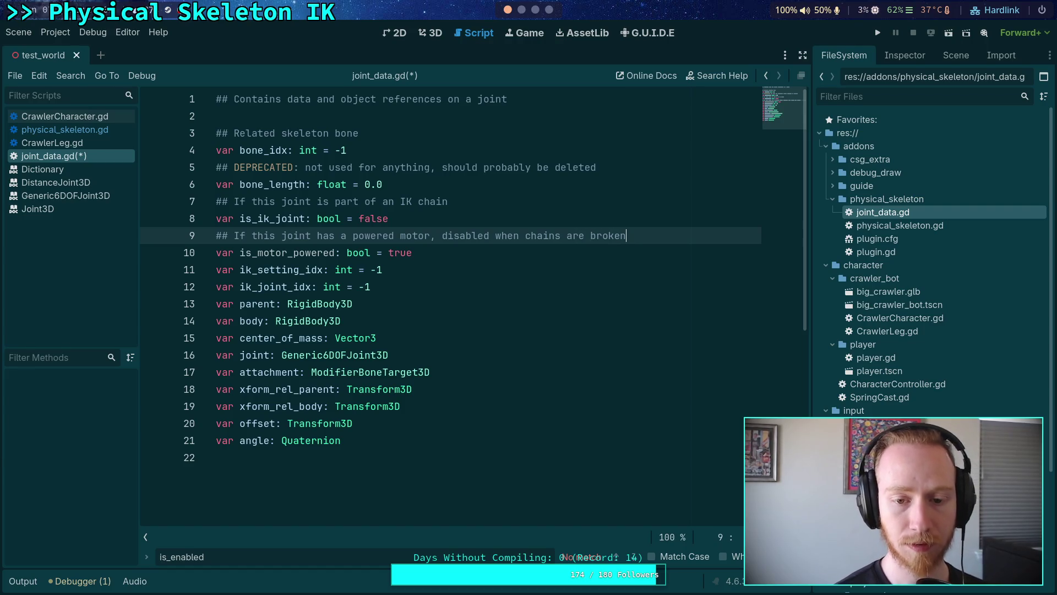
click(526, 236)
text(IK)
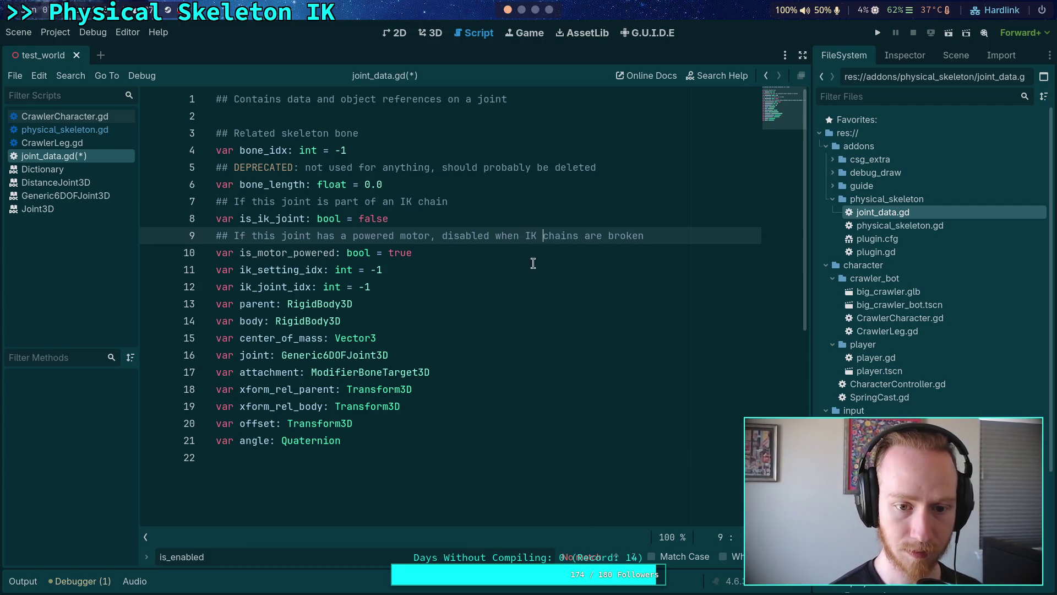
click(443, 272)
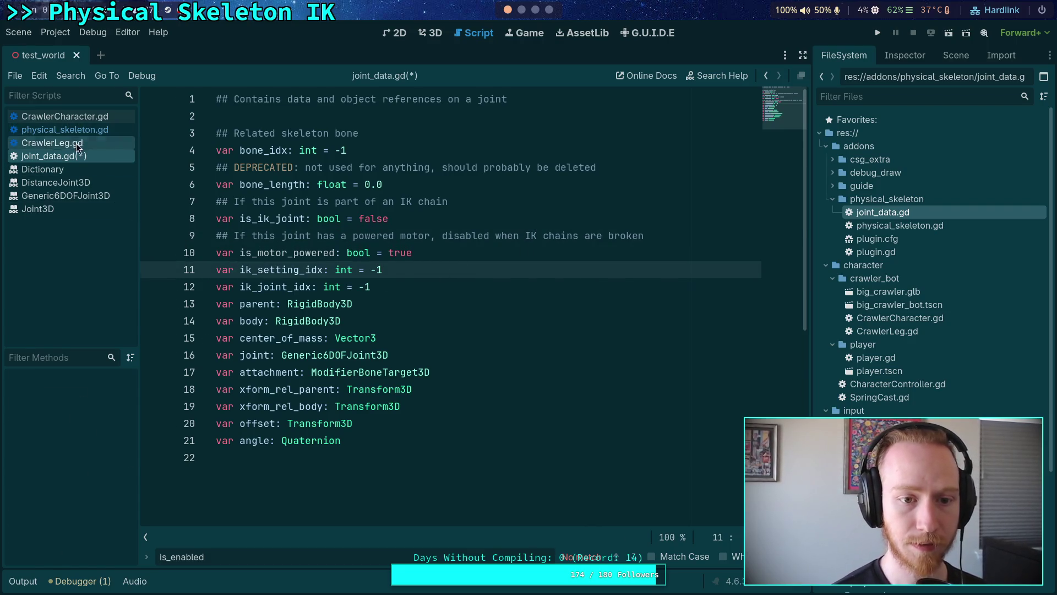
Step: Open physical_skeleton.gd and locate the is_ik_joint check in _break_joints
click(77, 143)
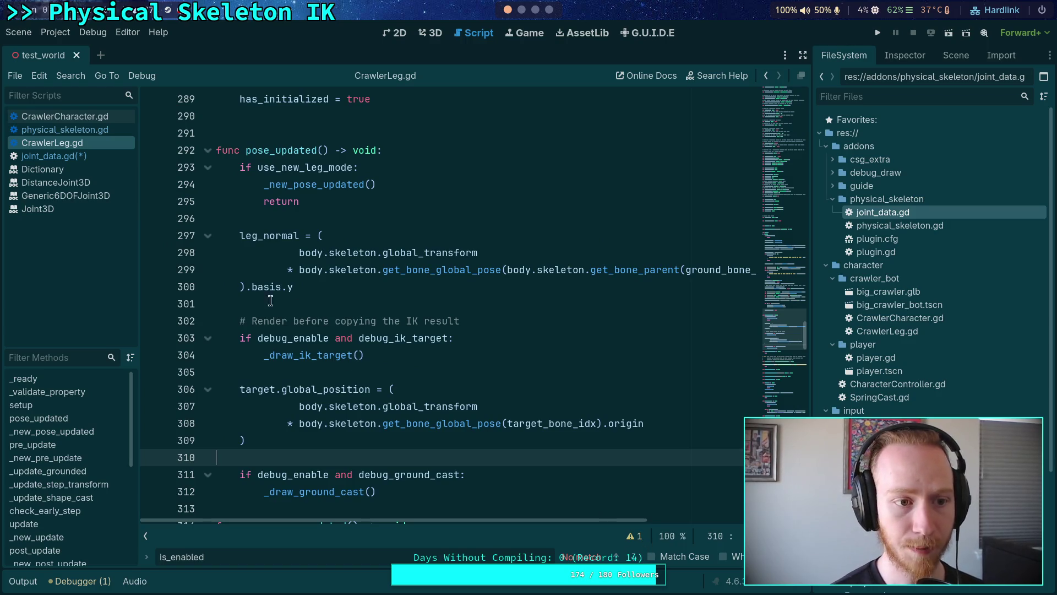
click(100, 118)
click(96, 130)
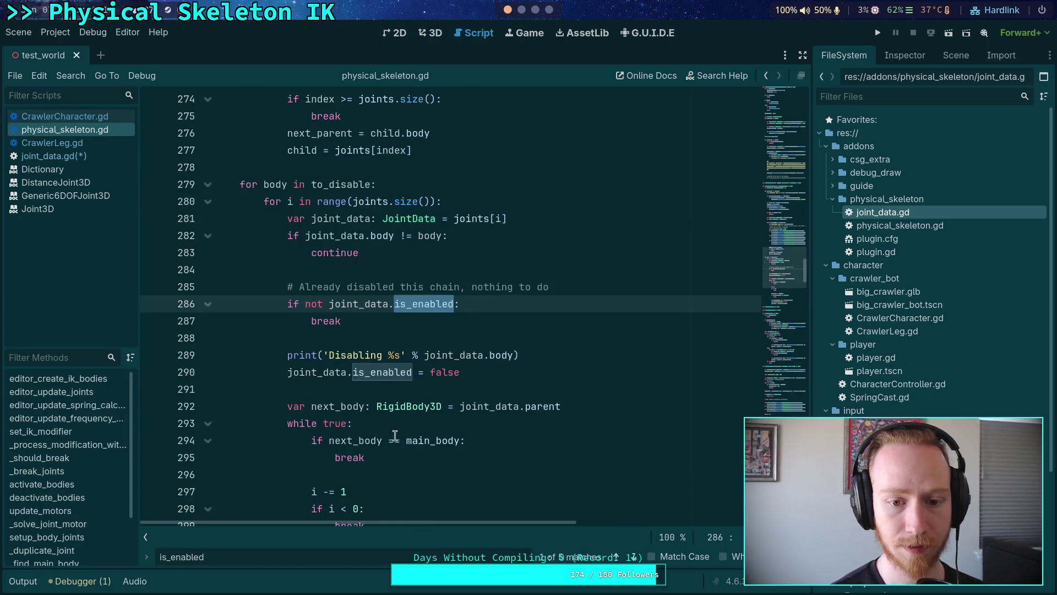
mouse_move(414, 300)
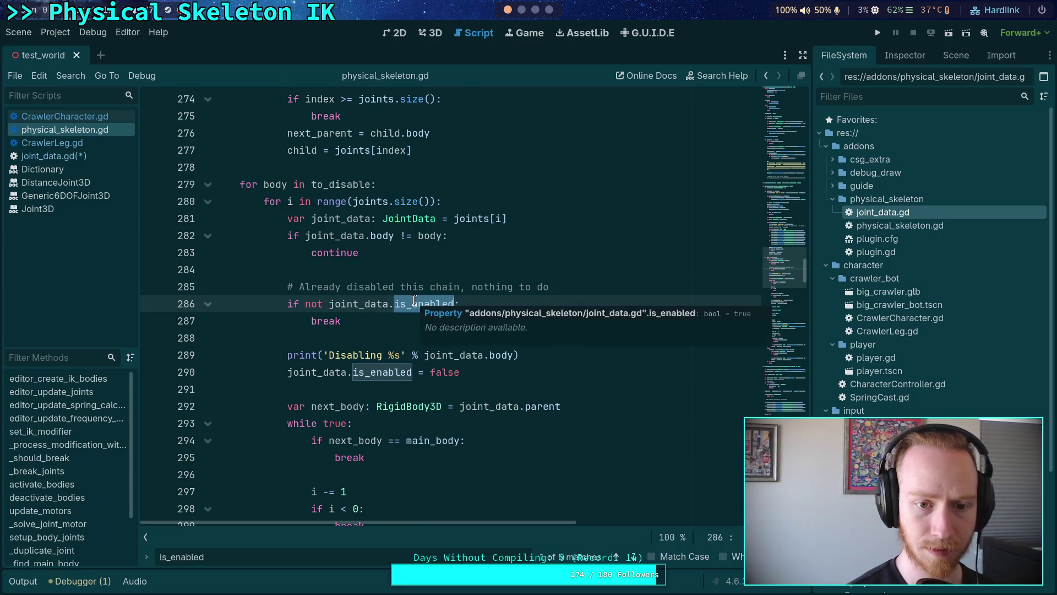
scroll(414, 300, up, 1)
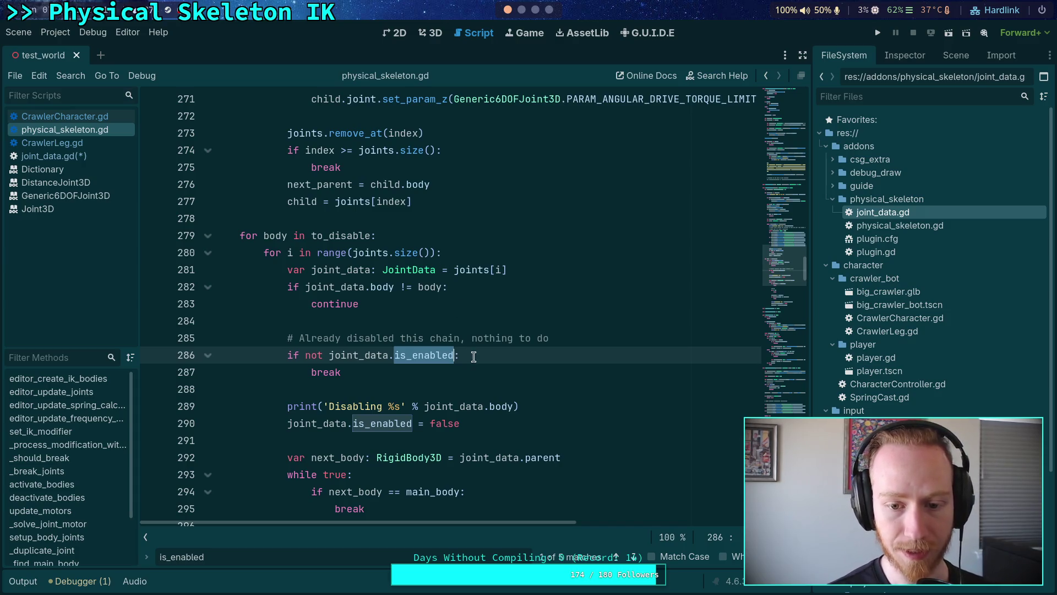
scroll(386, 348, up, 6)
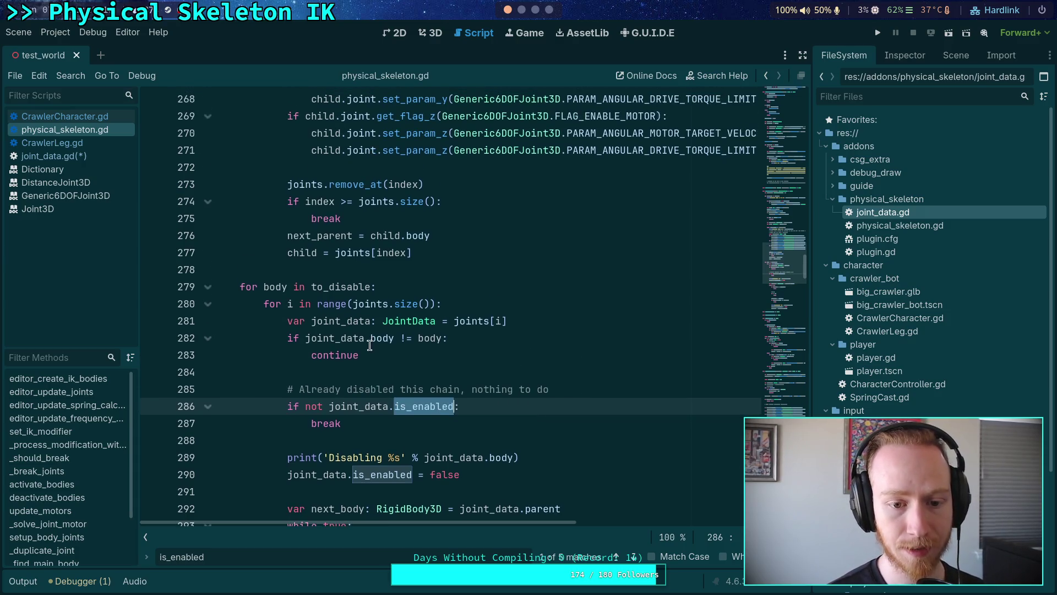
scroll(370, 345, down, 4)
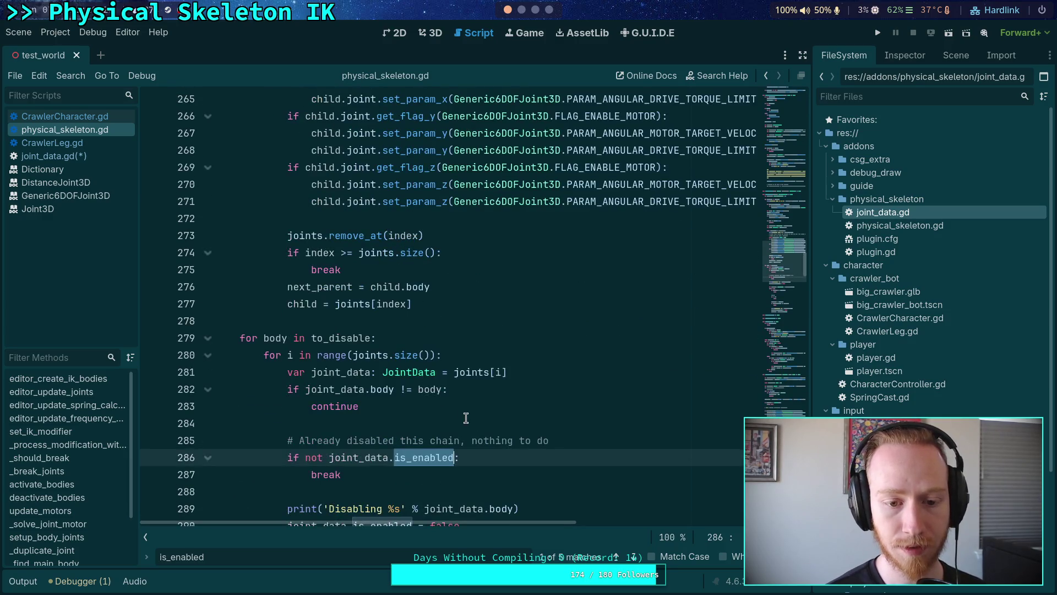
scroll(467, 406, up, 5)
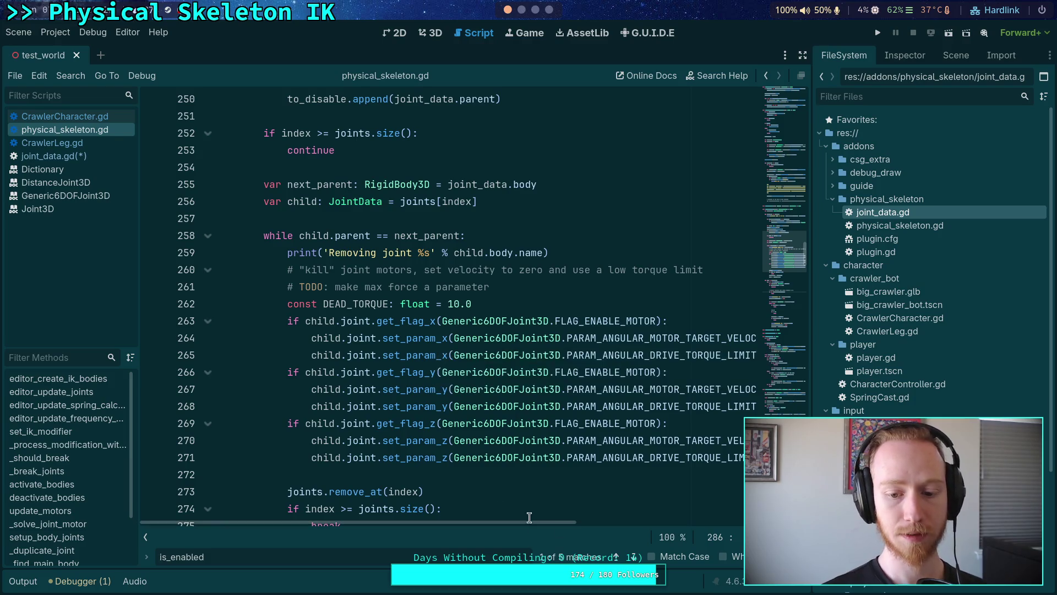
scroll(591, 526, right, 4)
scroll(598, 527, left, 4)
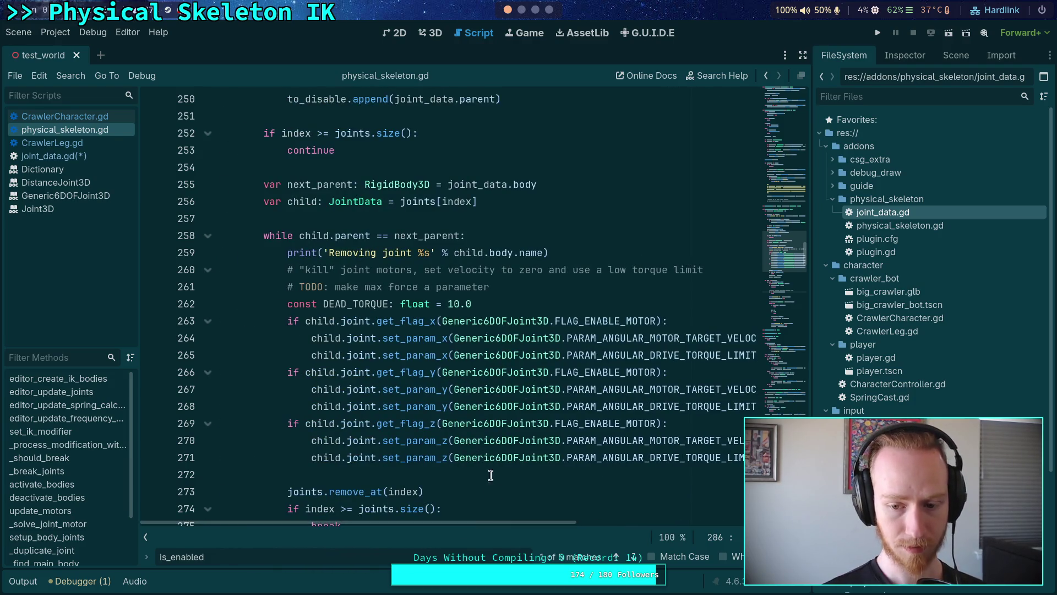
scroll(458, 440, up, 6)
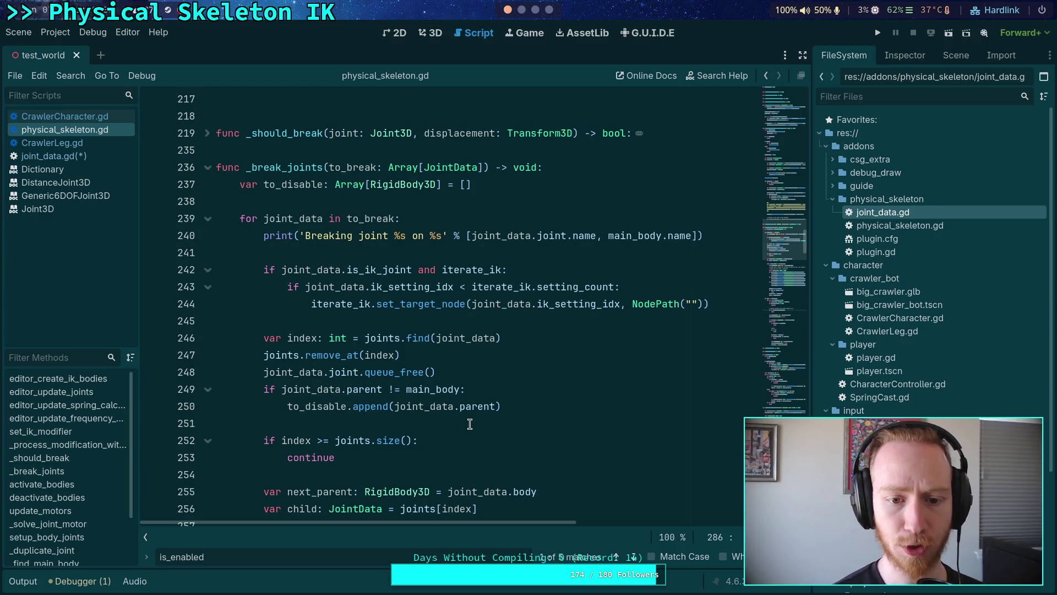
click(382, 270)
double_click(382, 269)
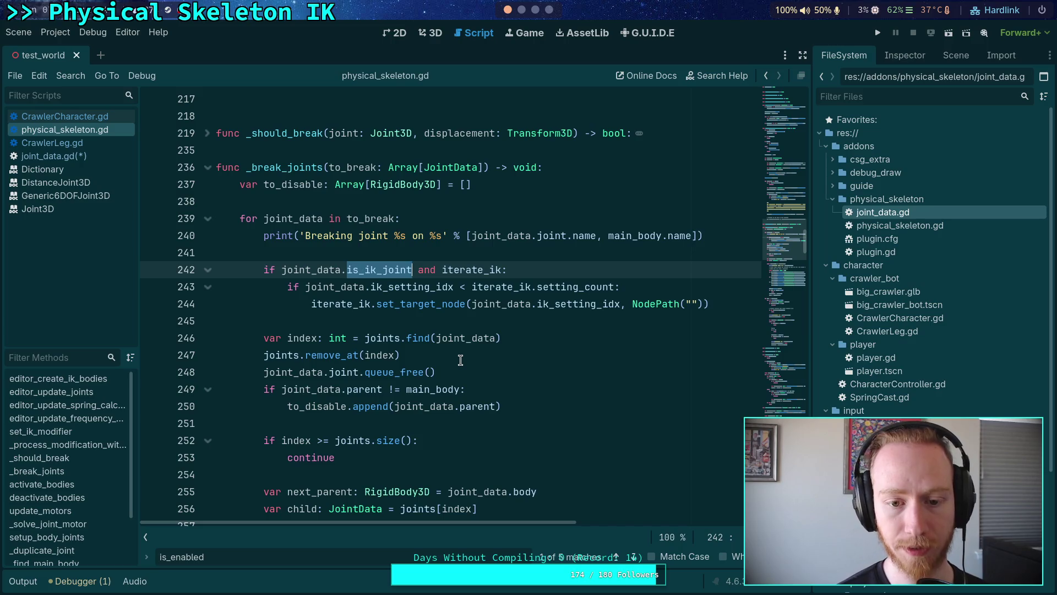
Step: Insert '# Disable IK behavior on the chain' above the is_ik_joint check
click(422, 252)
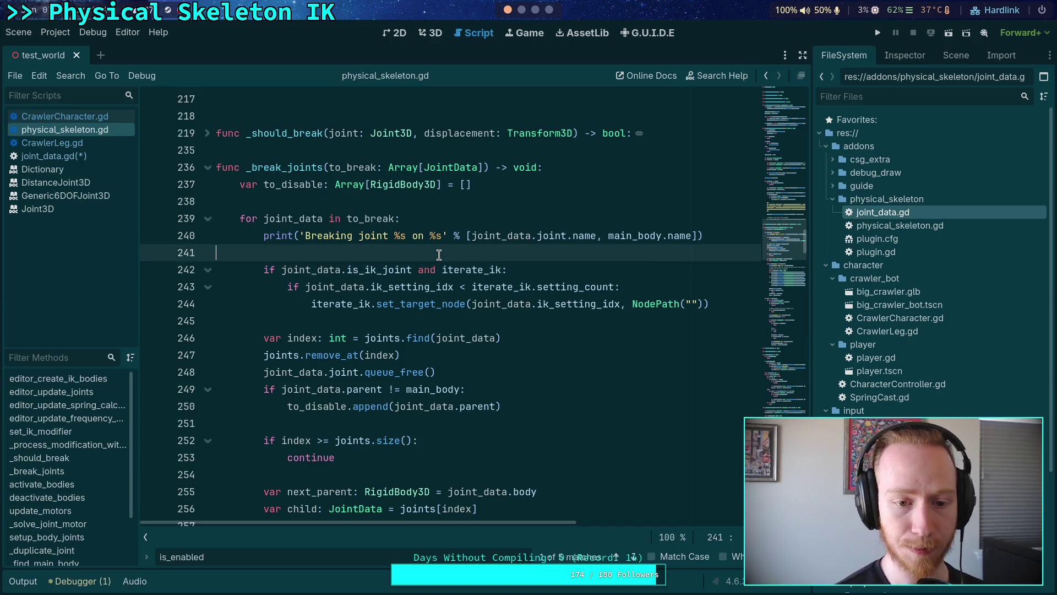
key(Return)
text(#)
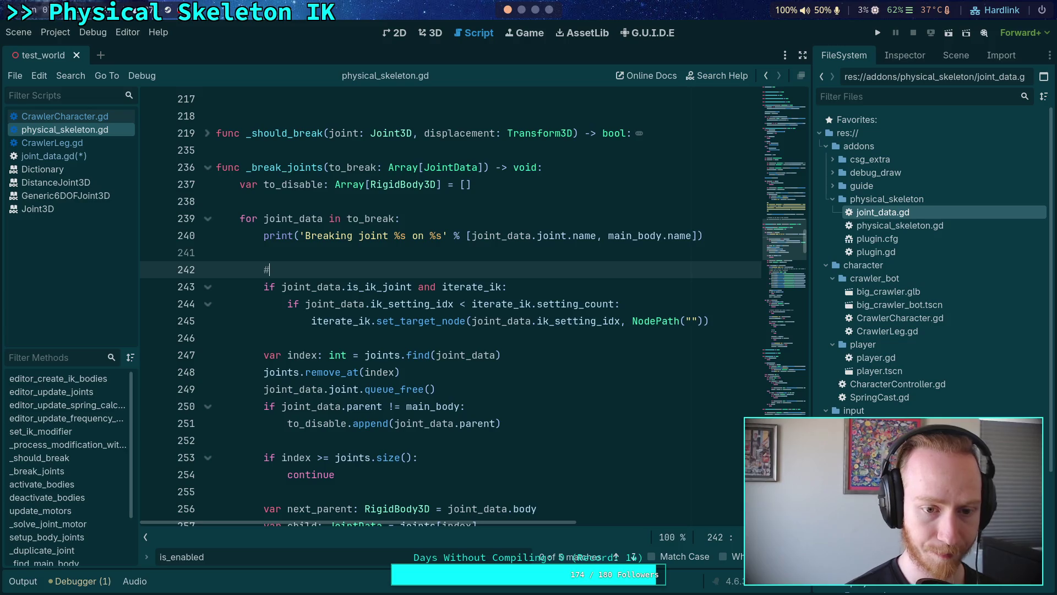
text( Disable IK behavior)
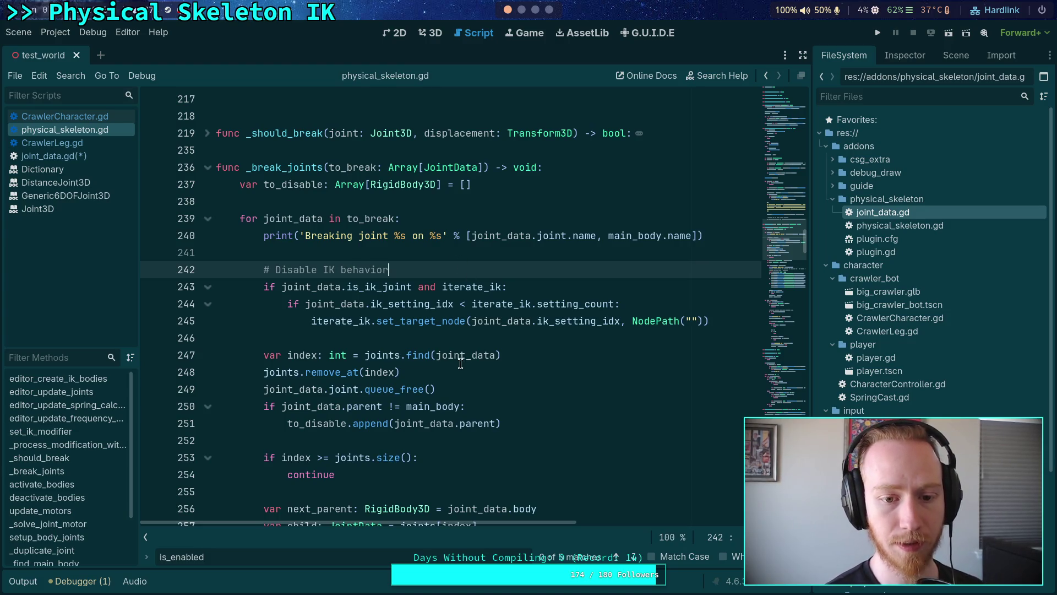
text( ot)
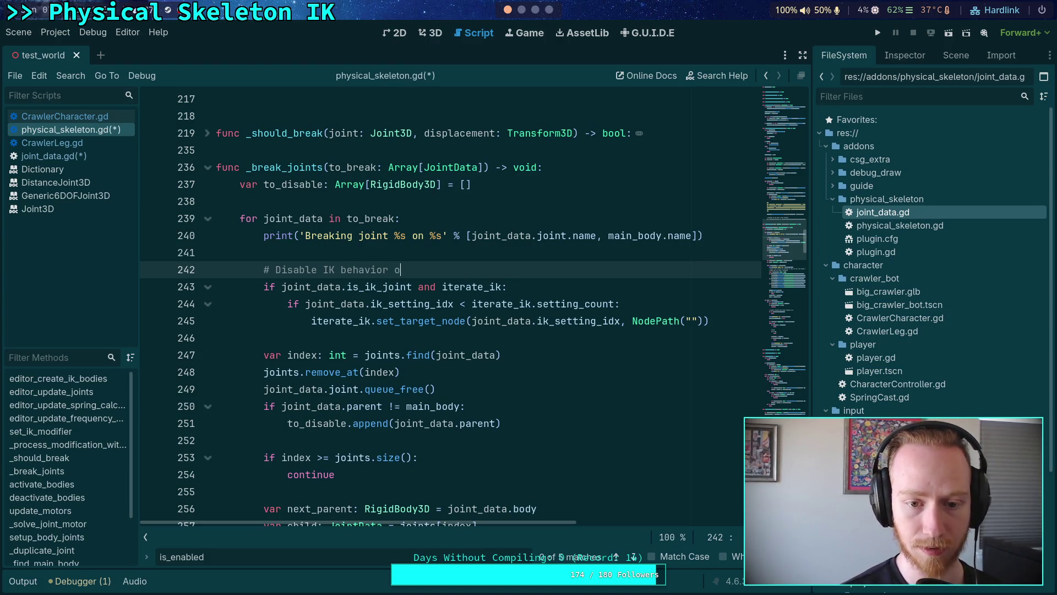
key(BackSpace)
text(n the chain)
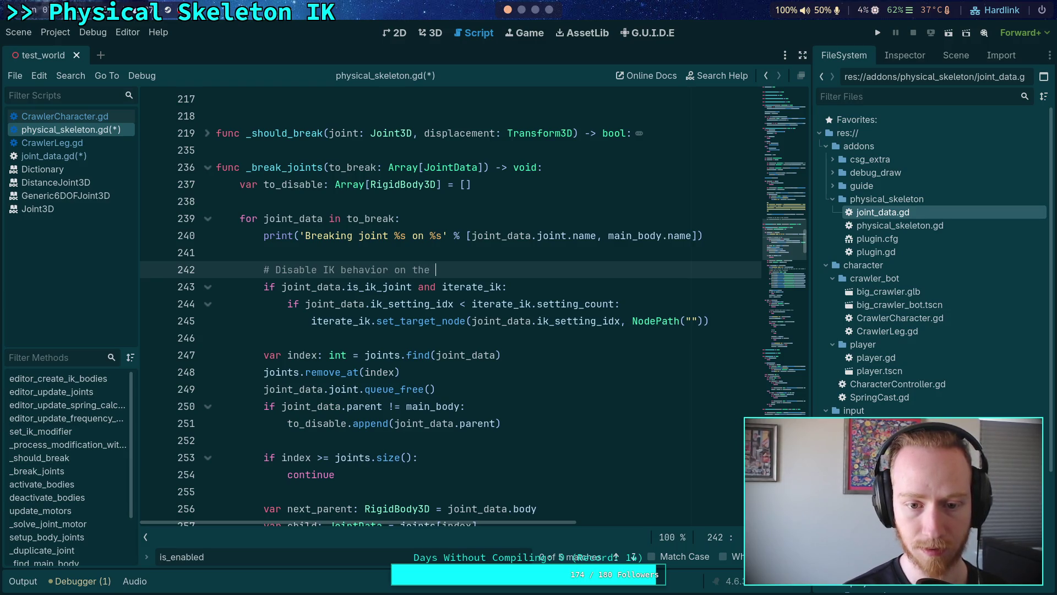
click(441, 342)
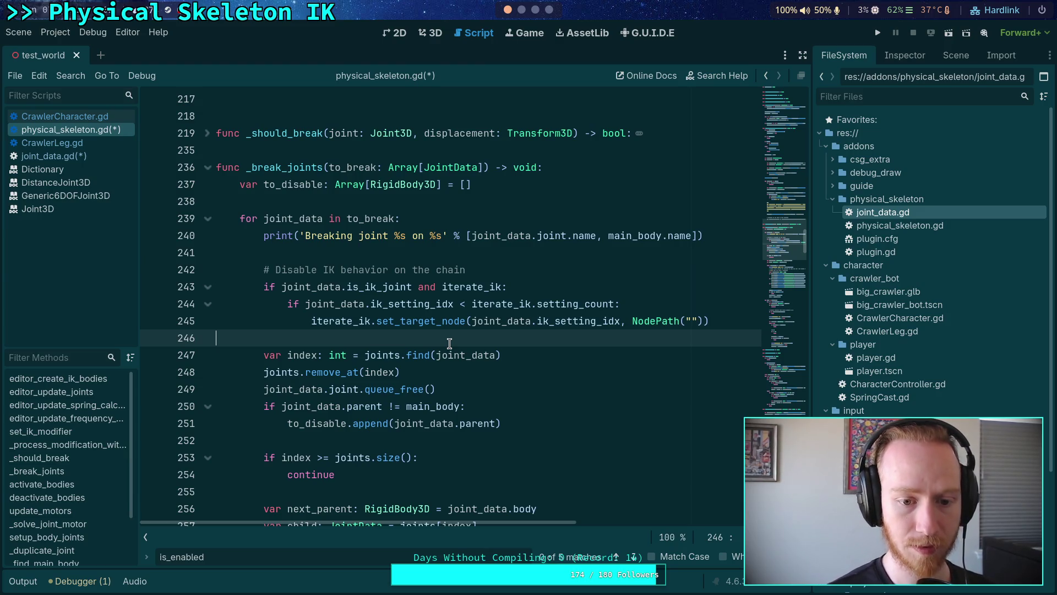
scroll(454, 343, down, 1)
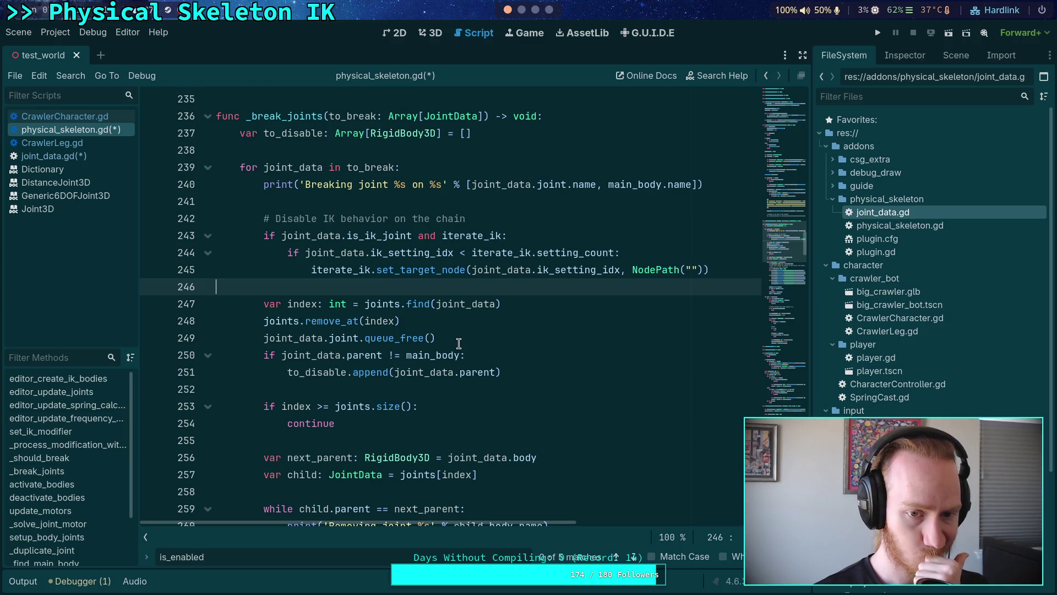
scroll(458, 344, down, 2)
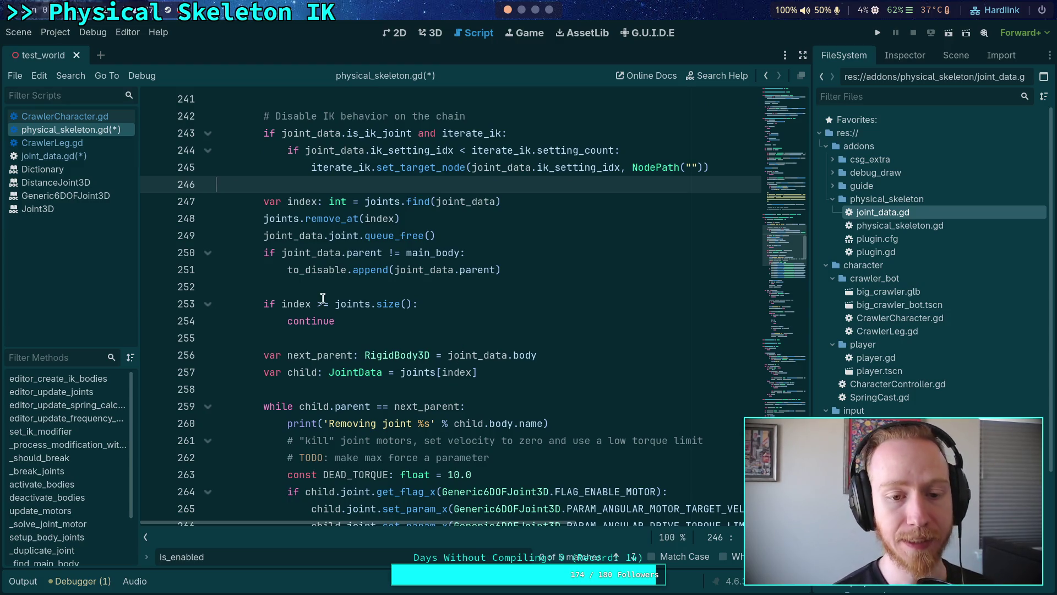
double_click(325, 270)
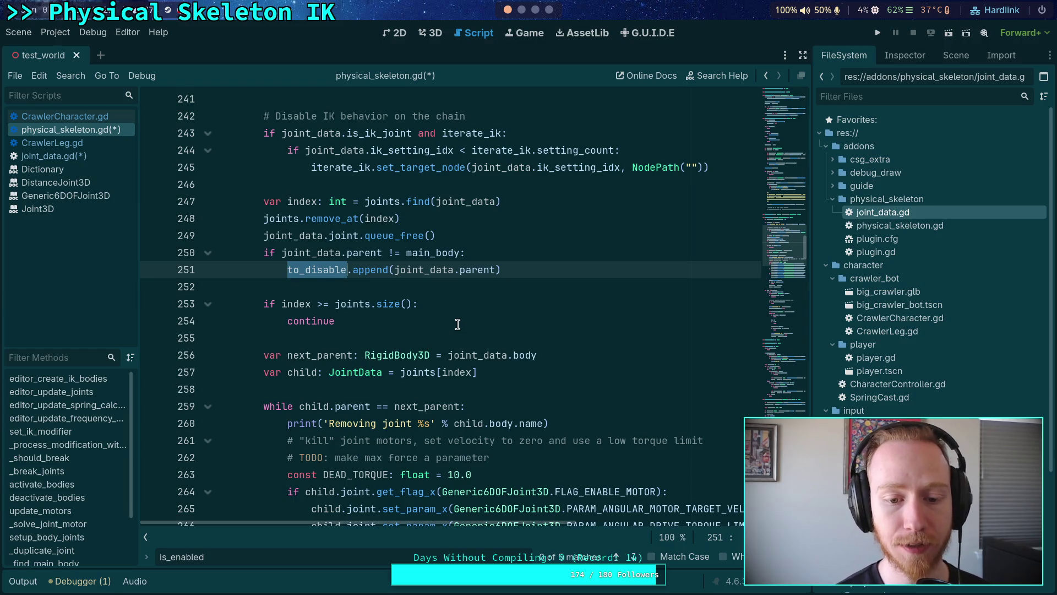
scroll(458, 324, down, 2)
scroll(458, 335, down, 5)
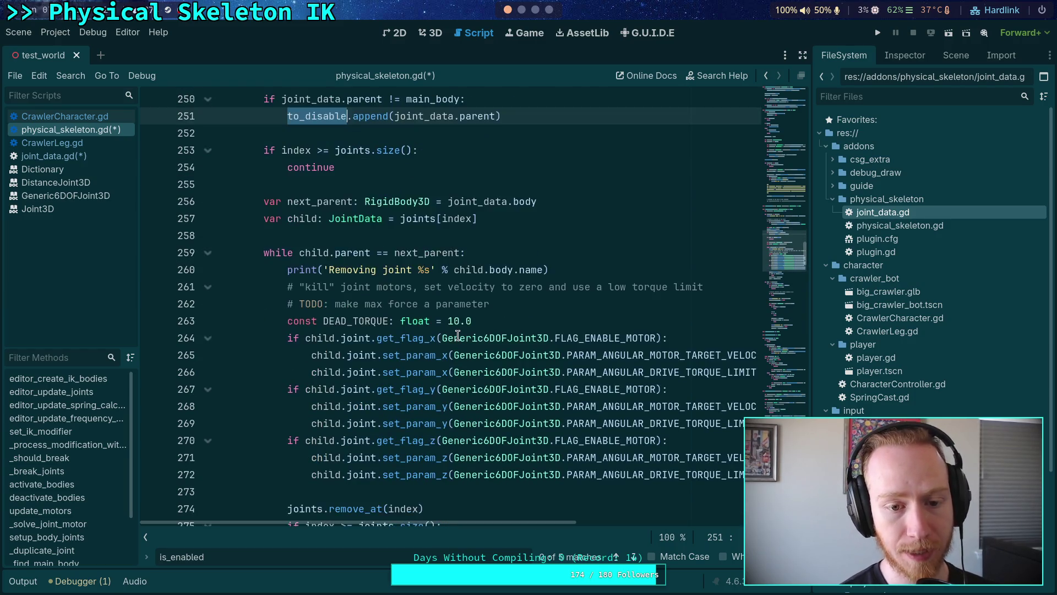
scroll(423, 367, up, 1)
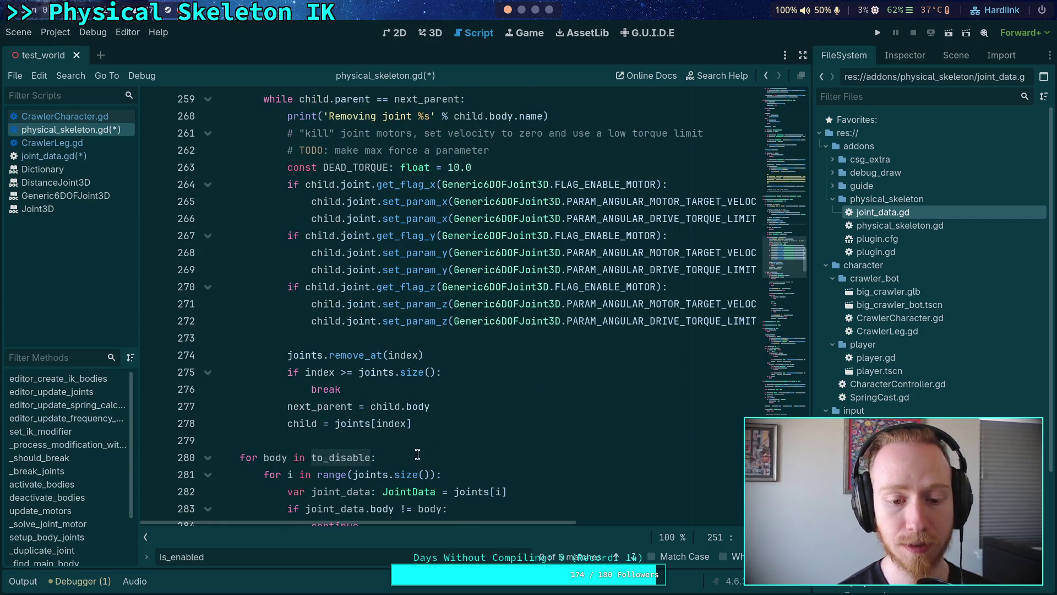
scroll(425, 455, down, 5)
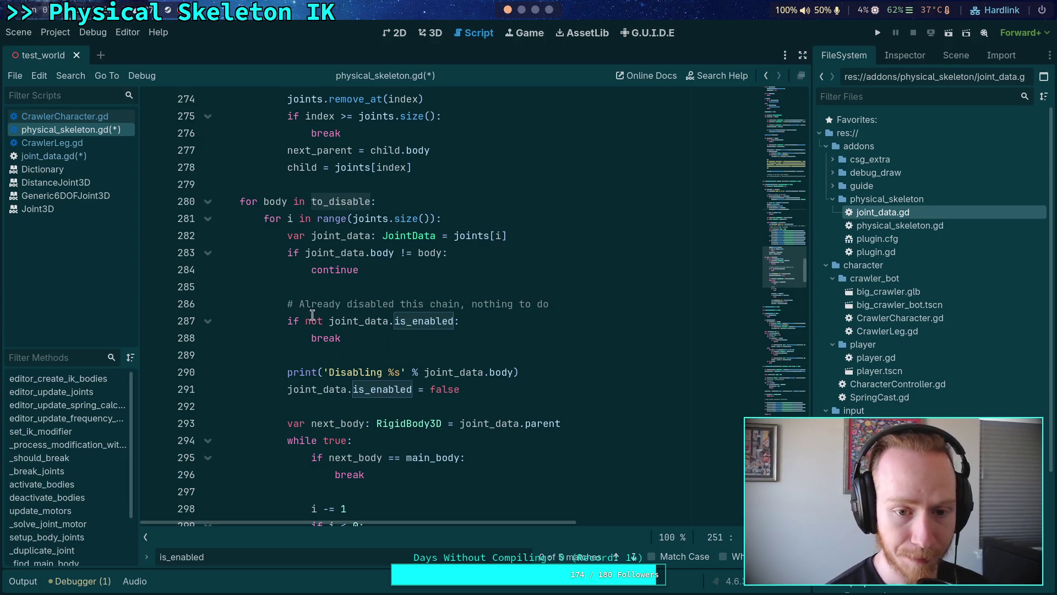
scroll(373, 410, down, 2)
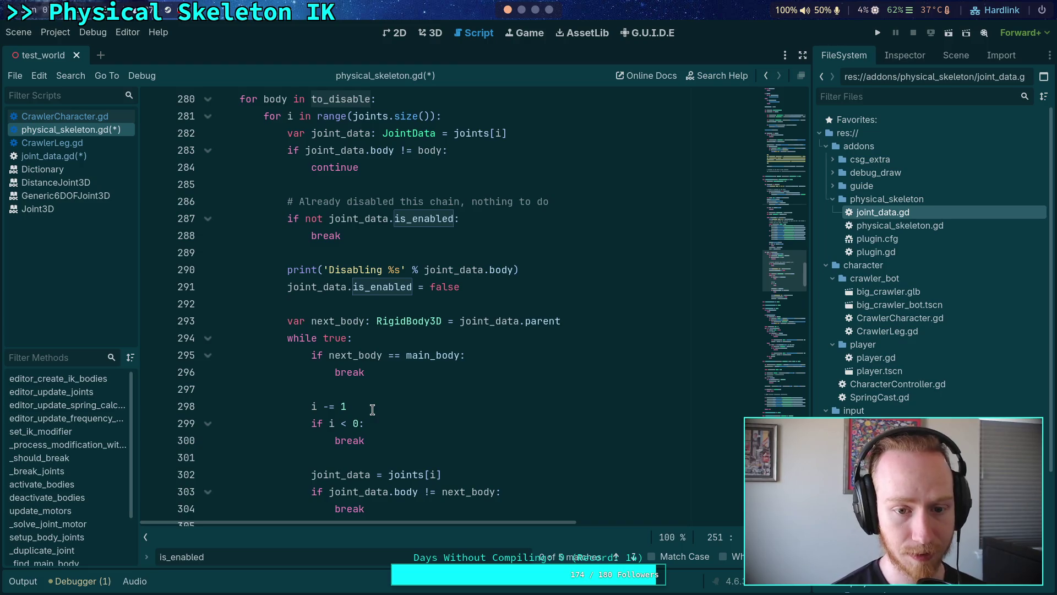
scroll(373, 409, down, 3)
scroll(378, 374, up, 1)
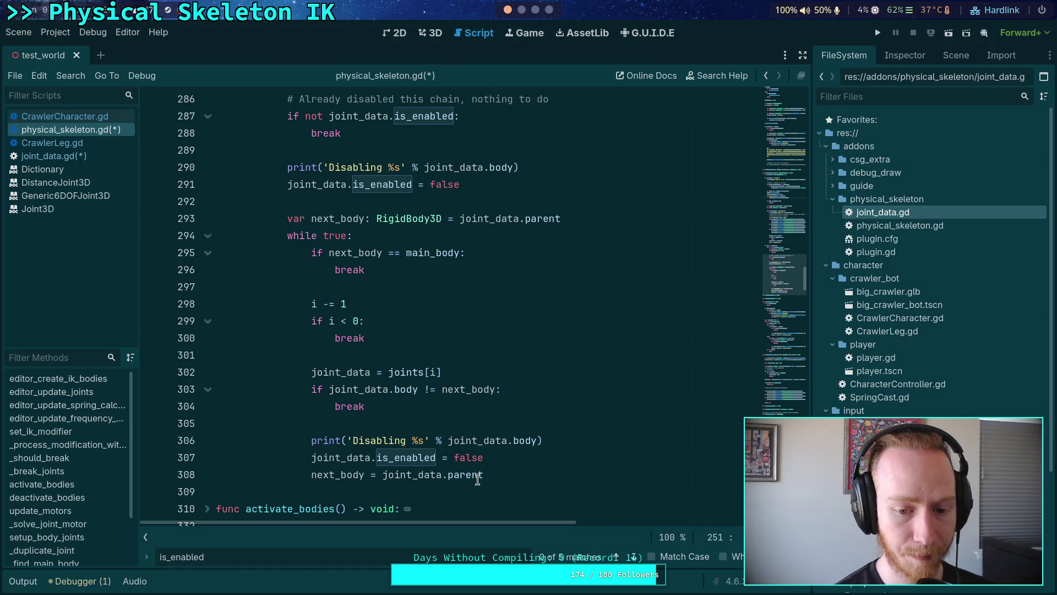
double_click(341, 474)
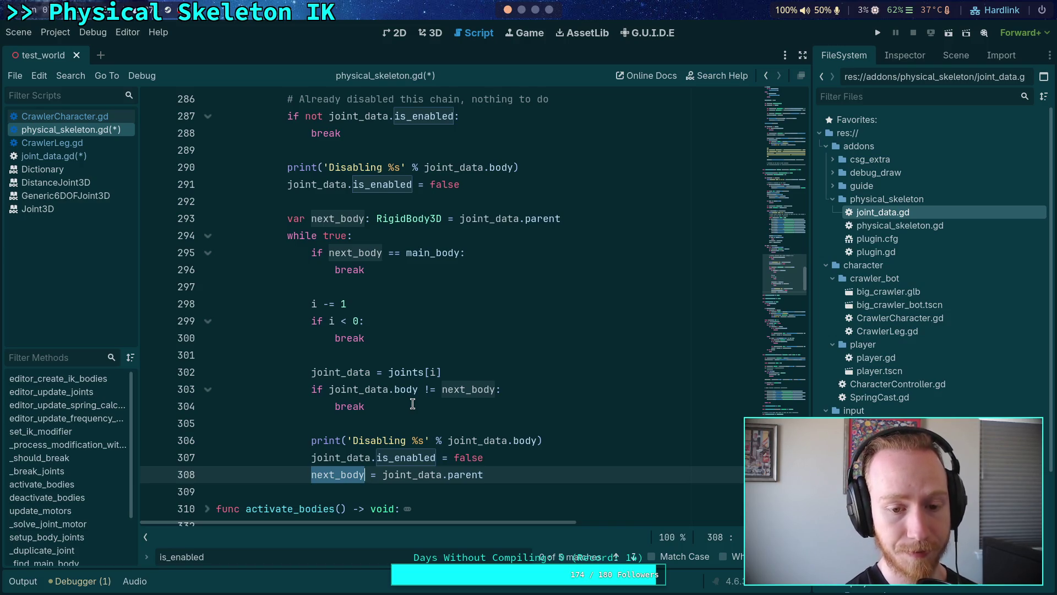
scroll(430, 403, down, 20)
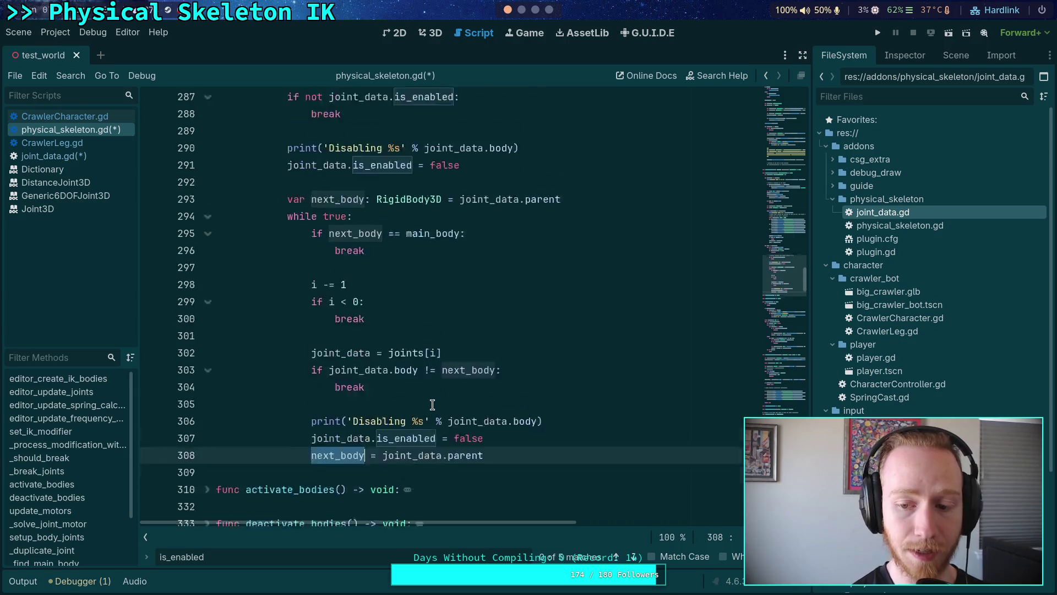
scroll(430, 404, down, 4)
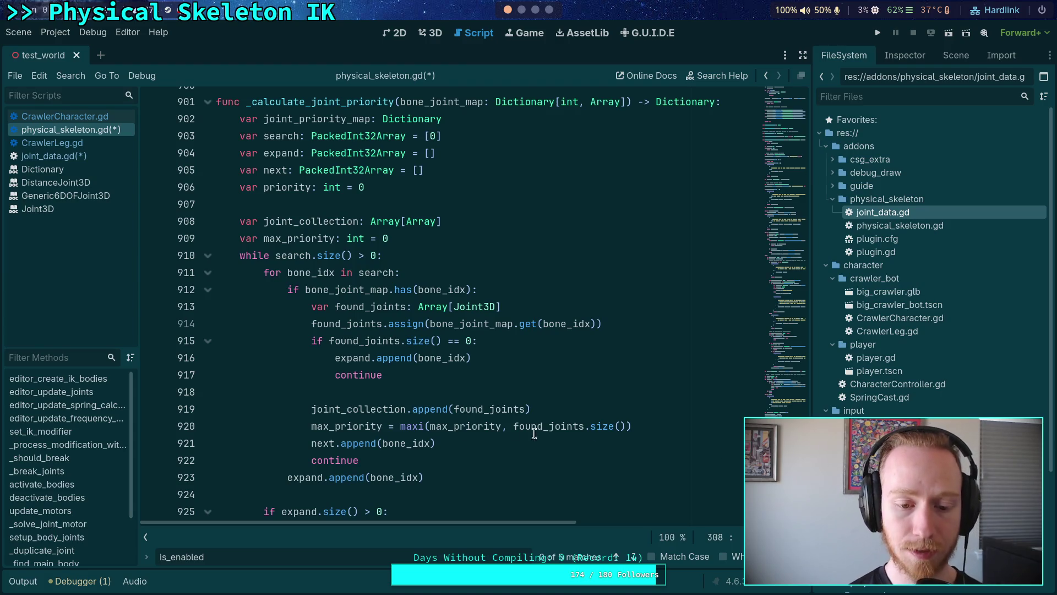
scroll(478, 409, down, 6)
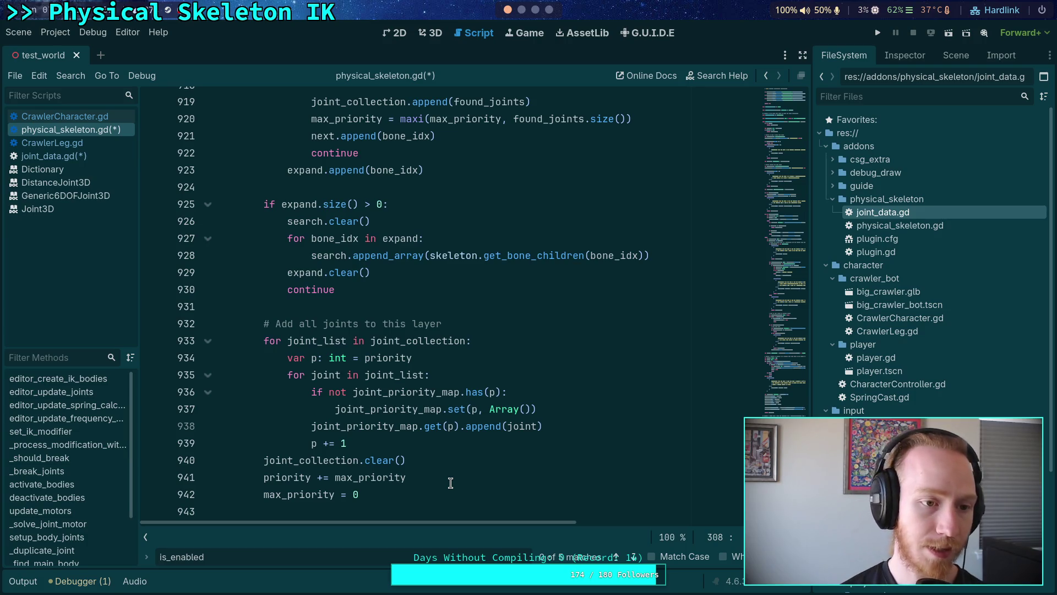
Step: Switch to joint_data.gd and select lines 8–12 covering is_ik_joint through ik_joint_idx
click(74, 157)
mouse_move(394, 296)
mouse_down()
mouse_move(217, 270)
mouse_move(195, 224)
mouse_up()
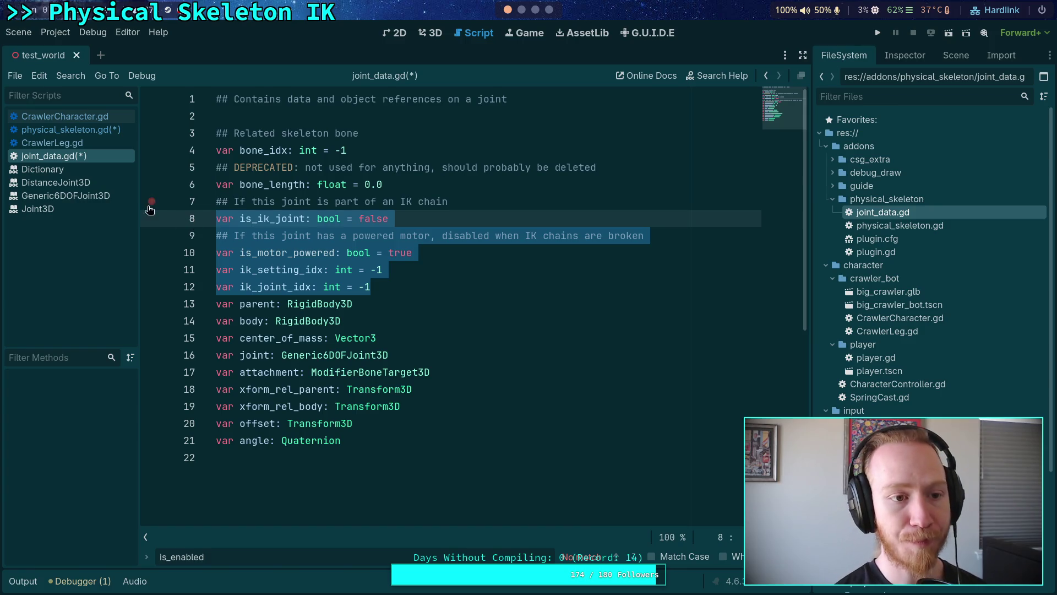
click(81, 131)
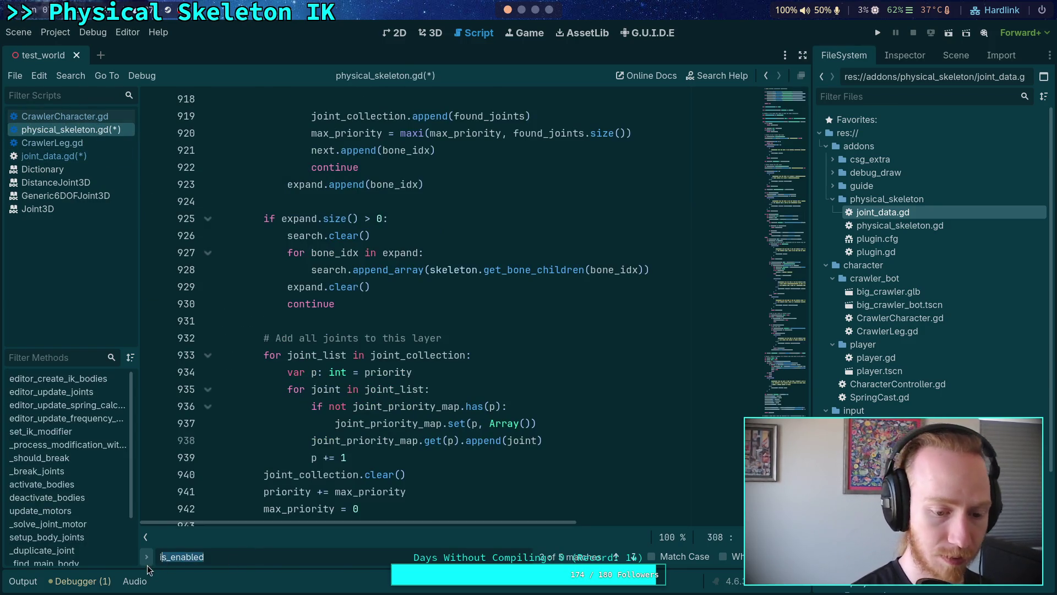
key(ctrl+f)
text(center_of_mass)
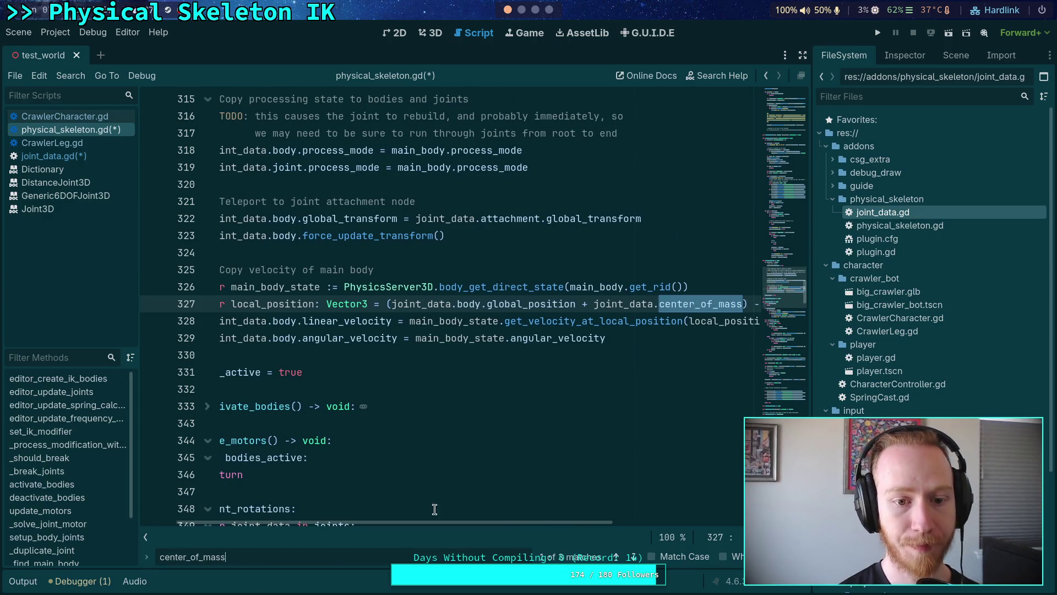
drag(445, 521, 406, 521)
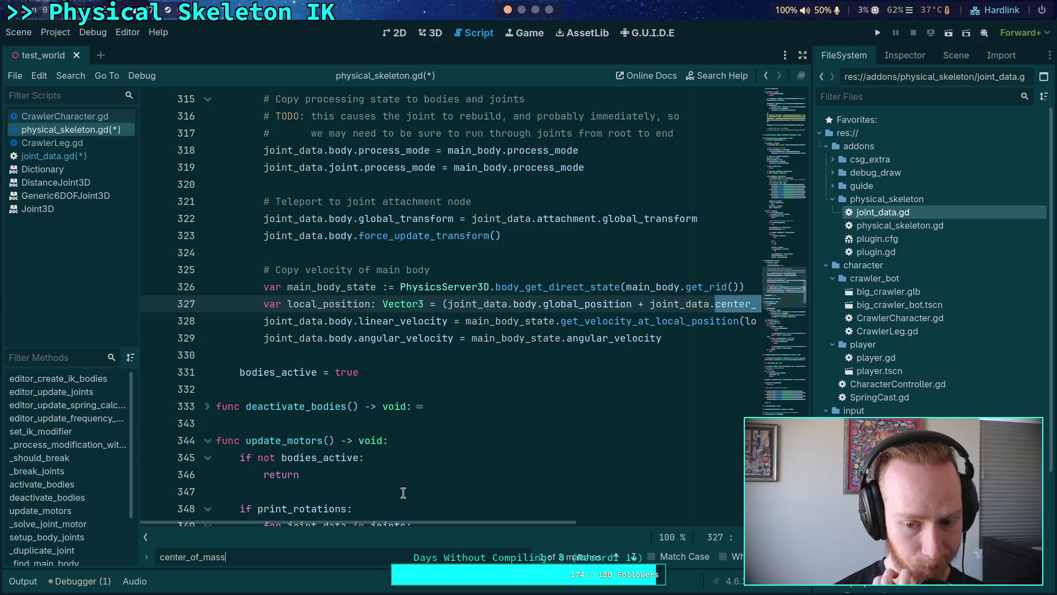
click(634, 557)
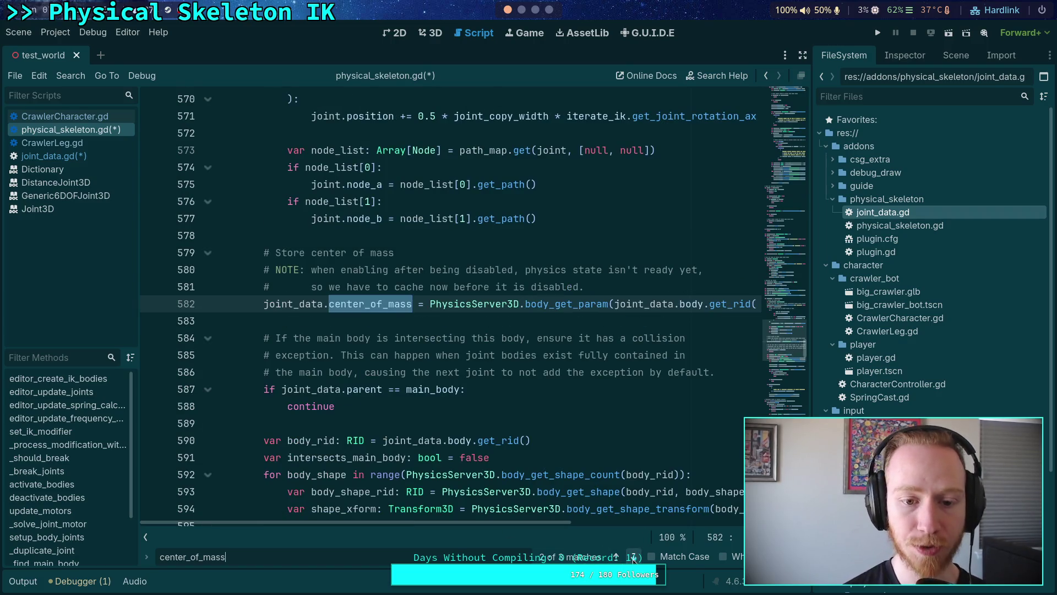
click(633, 557)
click(634, 557)
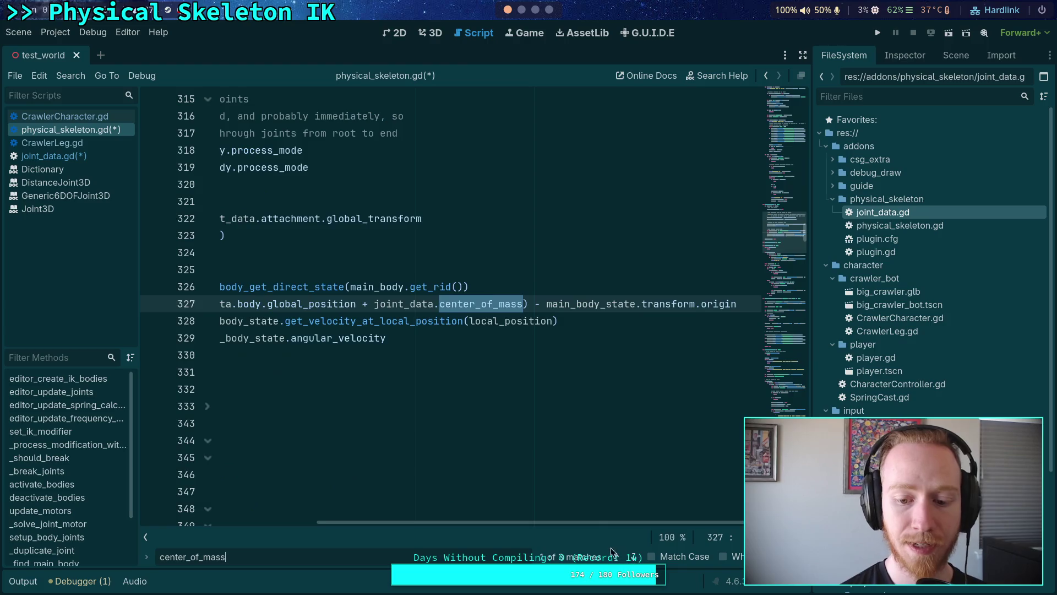
mouse_move(612, 520)
mouse_down()
mouse_move(524, 520)
mouse_move(474, 548)
mouse_move(554, 548)
mouse_move(364, 550)
mouse_move(369, 529)
mouse_up()
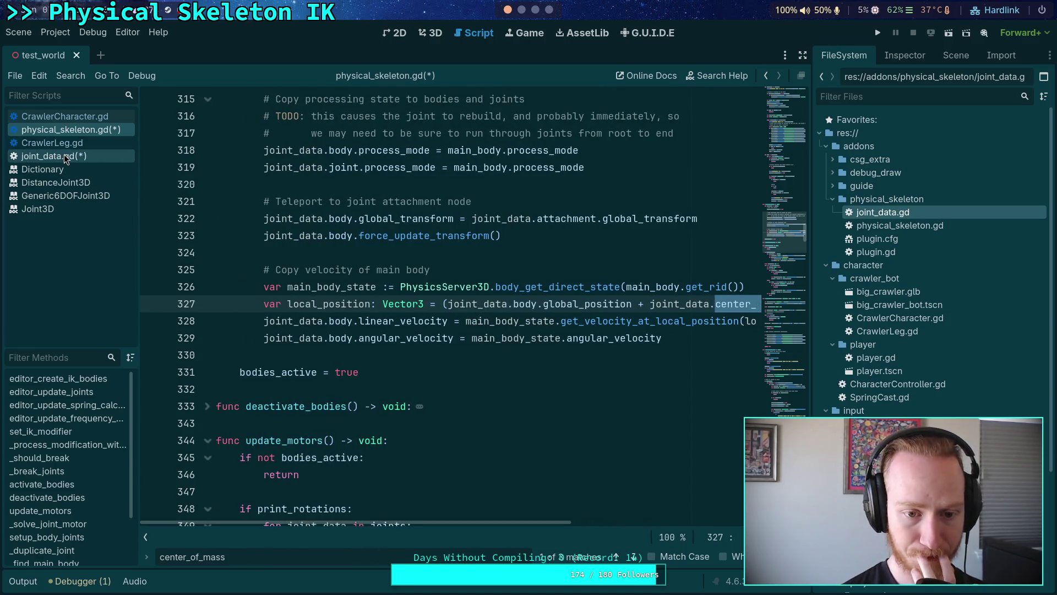
click(633, 557)
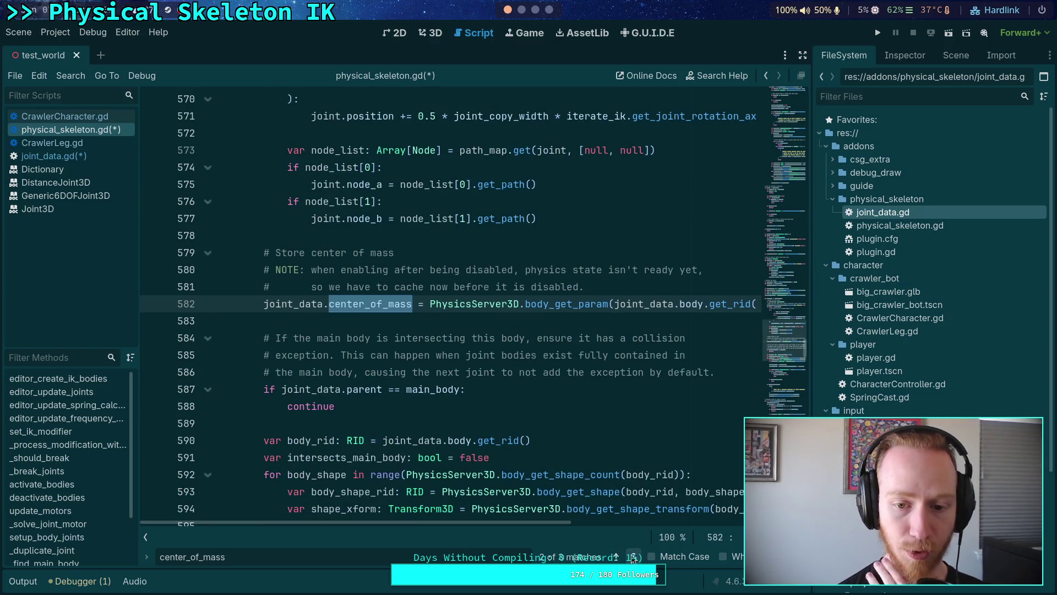
mouse_move(524, 520)
mouse_down()
mouse_move(716, 532)
mouse_move(530, 548)
mouse_up()
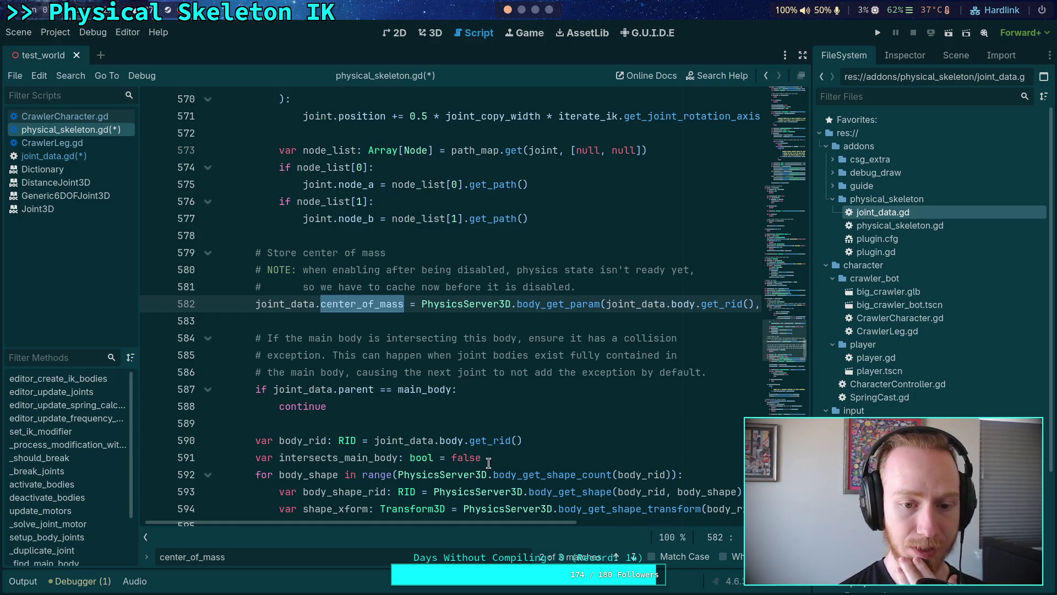
click(634, 557)
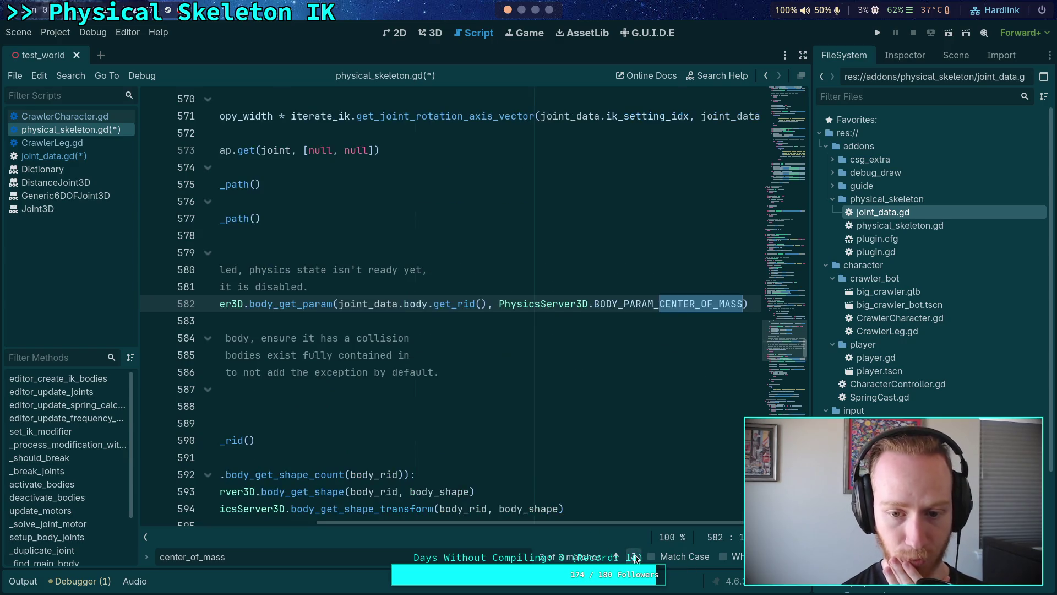
mouse_move(625, 524)
mouse_down()
mouse_move(427, 530)
mouse_move(444, 526)
mouse_up()
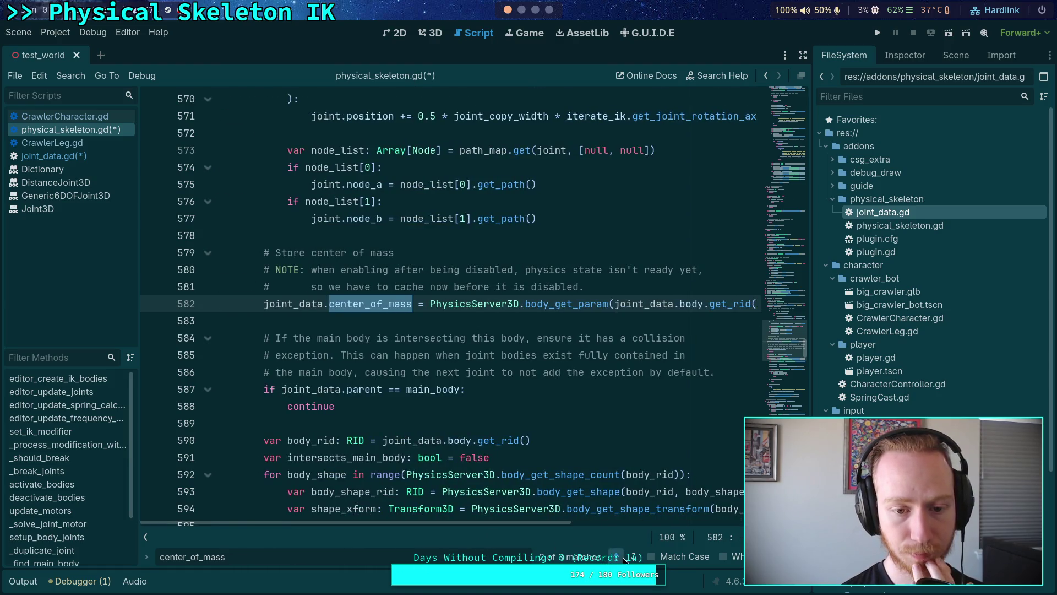
click(623, 557)
drag(573, 523, 499, 524)
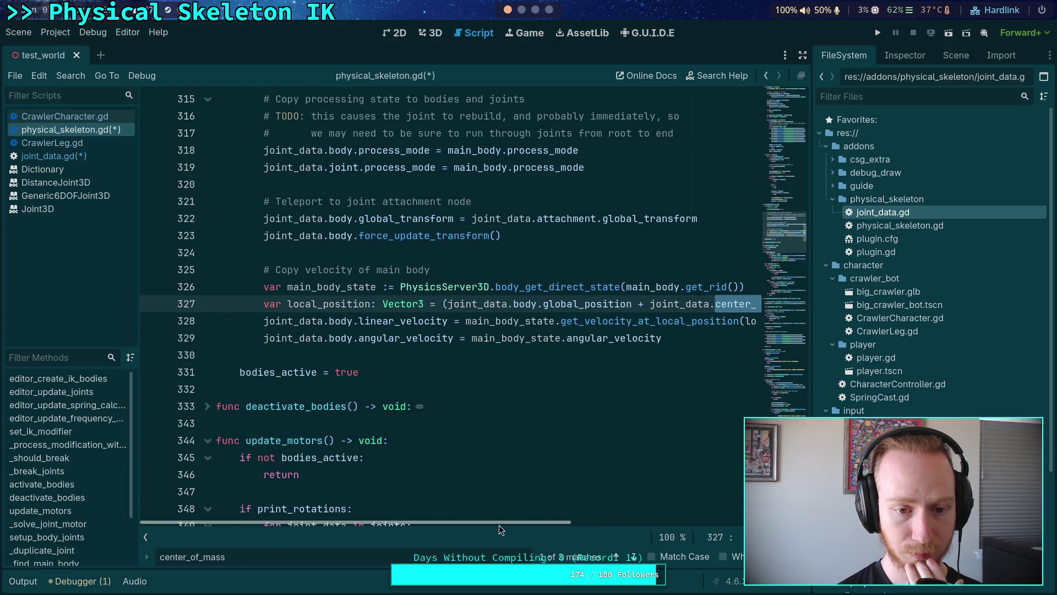
click(87, 156)
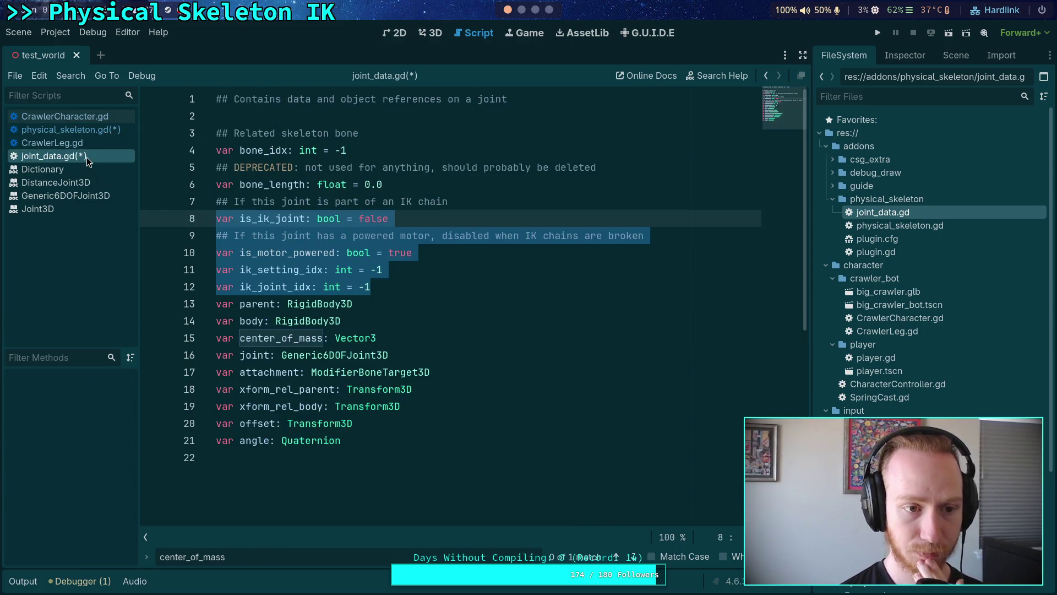
click(432, 372)
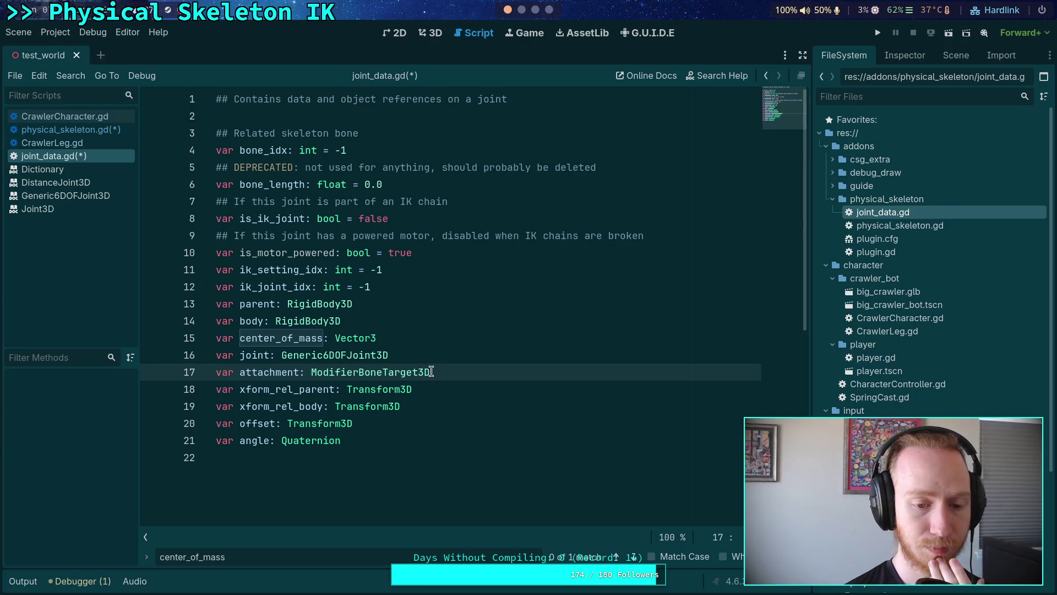